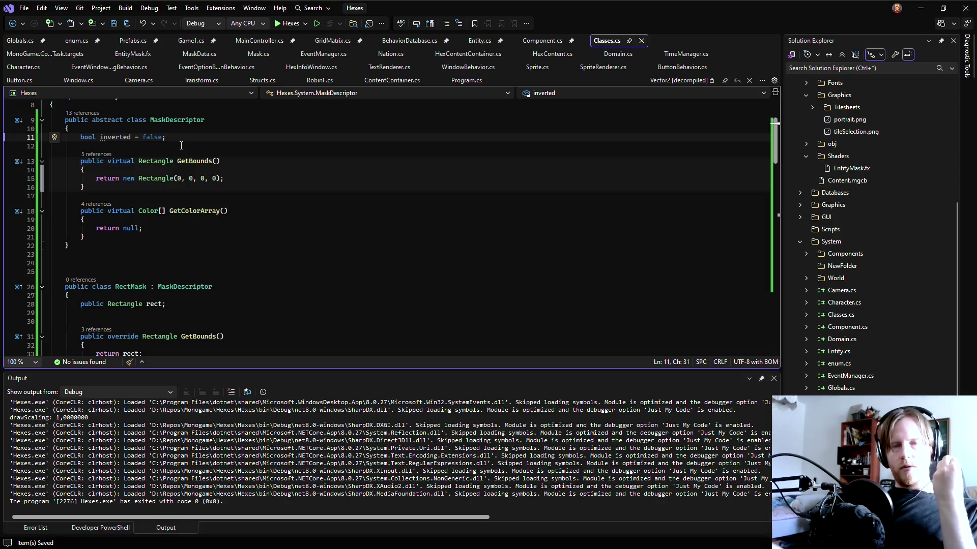
# Step: Move from the MaskDescriptor class in Classes.cs to the EntityMask.fx shader code
pyautogui.click(258, 194)
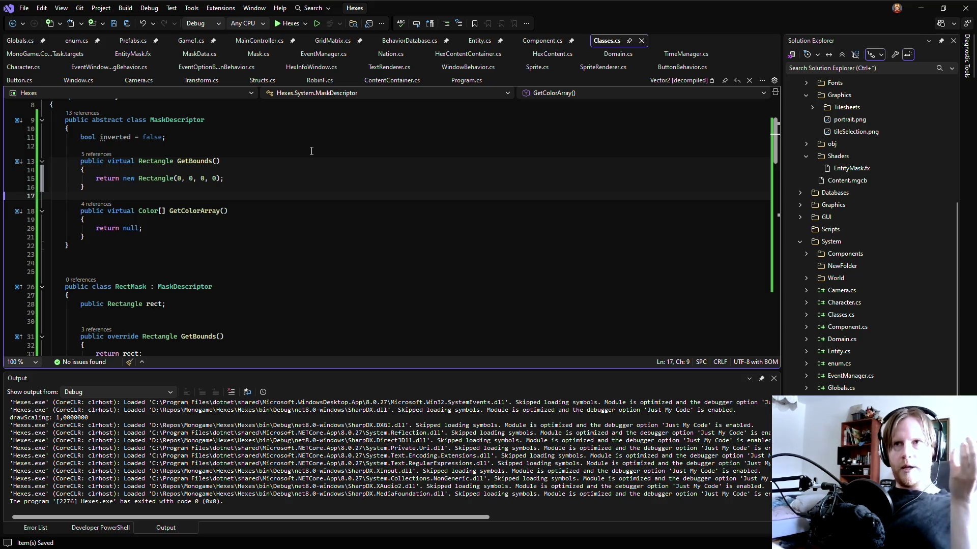
pyautogui.hotkey('ctrl', 'Tab')
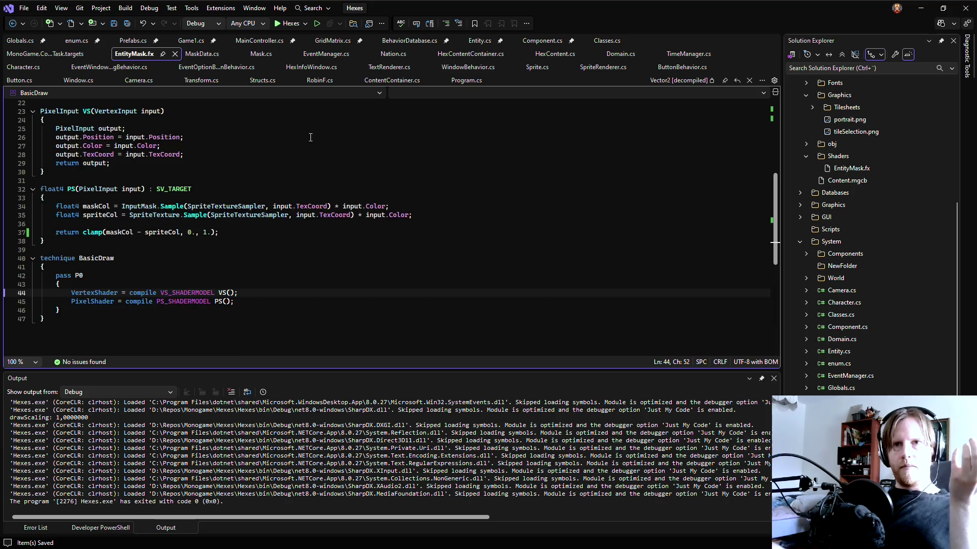
pyautogui.scroll(6, 311, 137)
pyautogui.scroll(1, 310, 138)
pyautogui.doubleClick(114, 137)
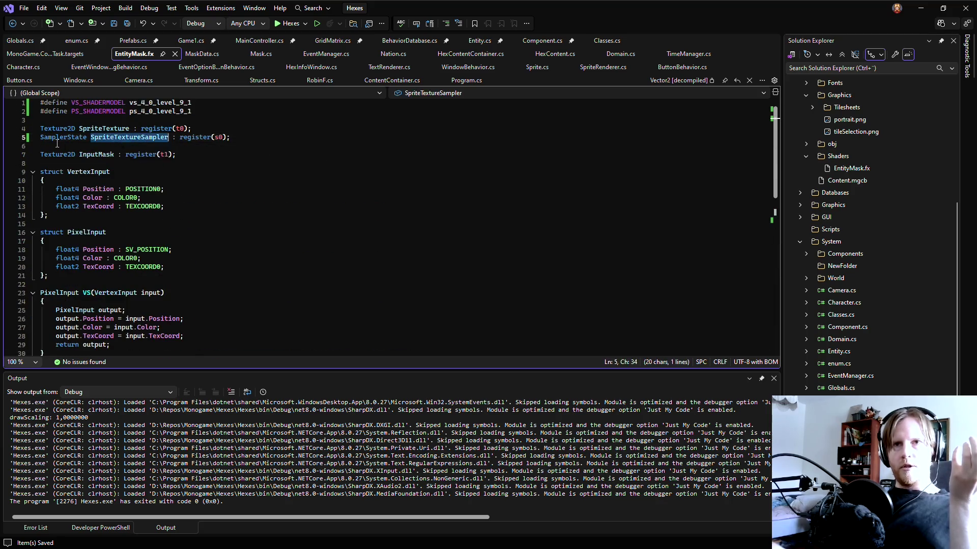
pyautogui.press('End')
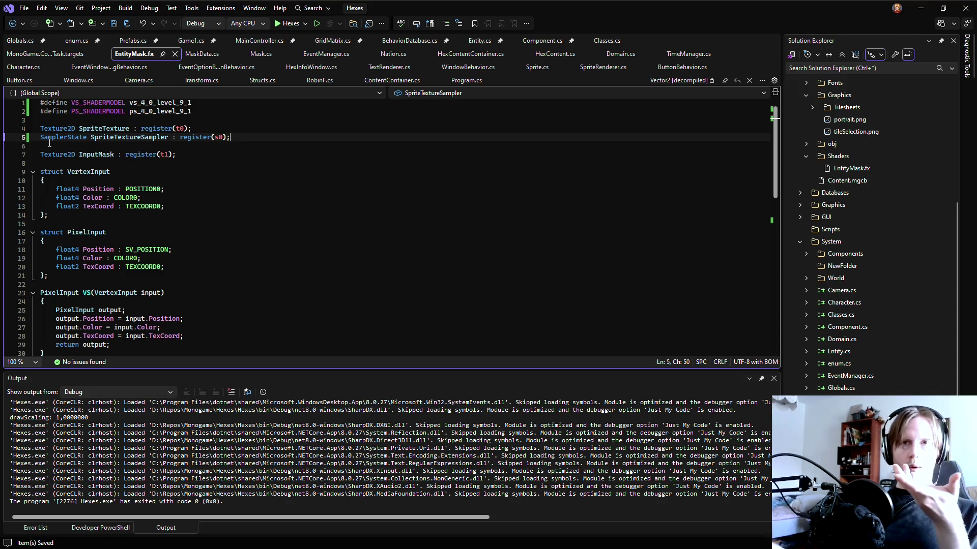
pyautogui.moveTo(44, 137); pyautogui.dragTo(245, 139)
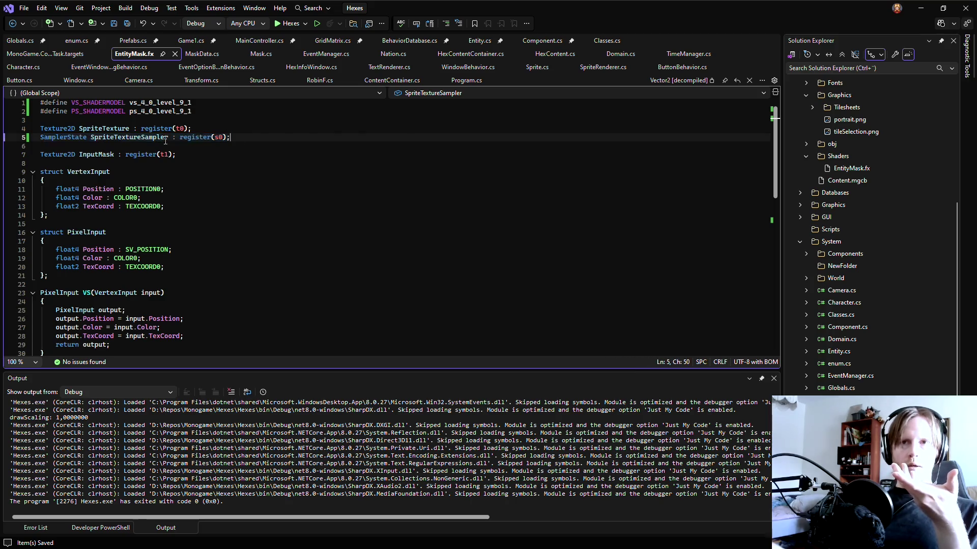
# Step: Finish reading EntityMask.fx at lines 5 and 15, then bring up the Aseprite diagram
pyautogui.click(267, 139)
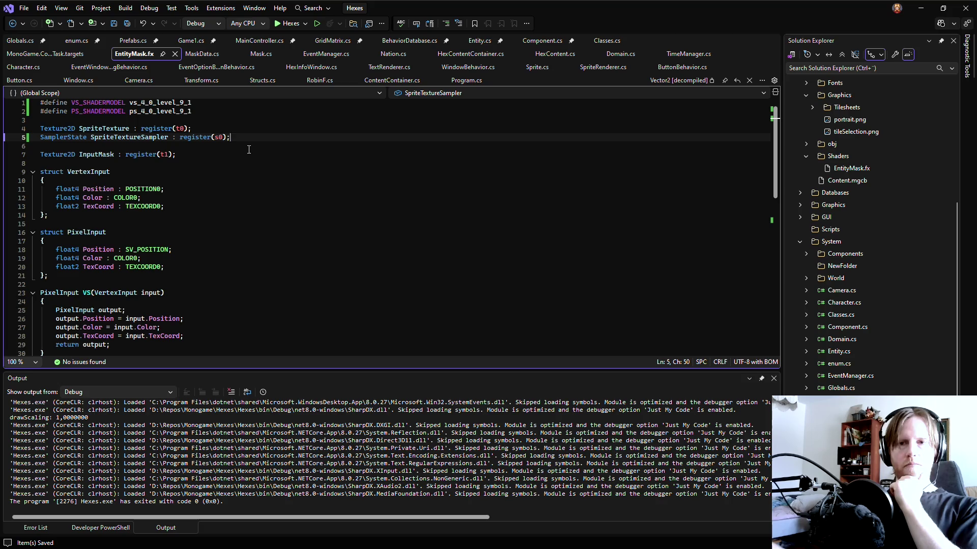
pyautogui.click(219, 226)
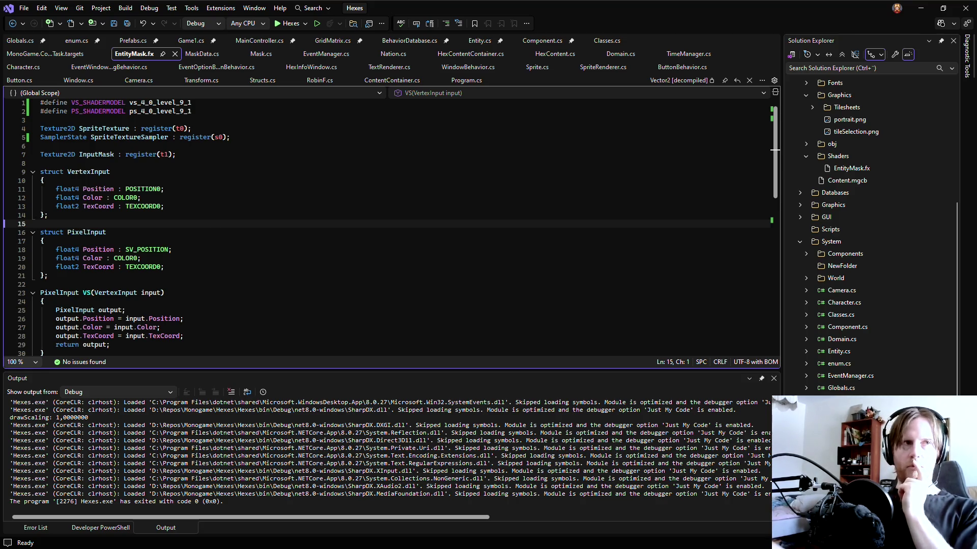
pyautogui.hotkey('alt', 'Tab')
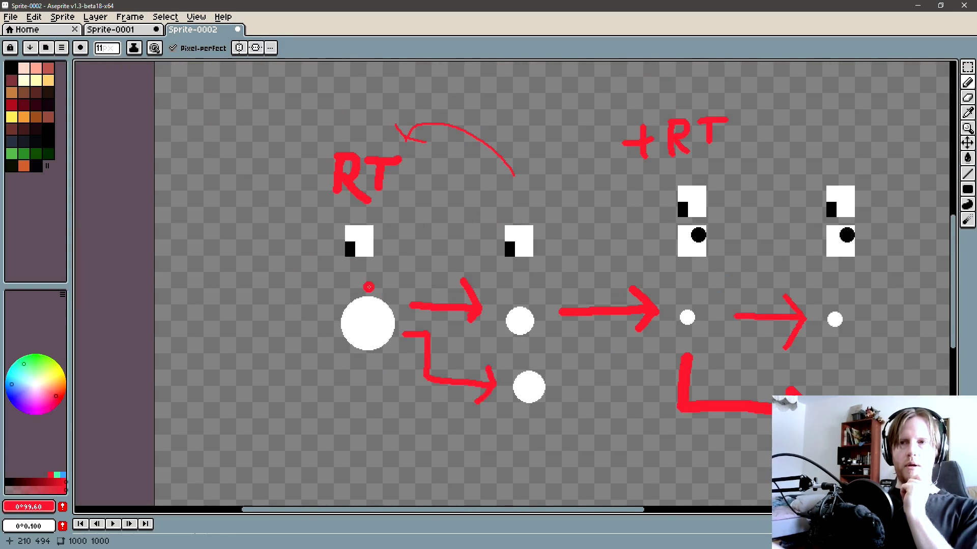
pyautogui.scroll(1, 366, 287)
pyautogui.press('m')
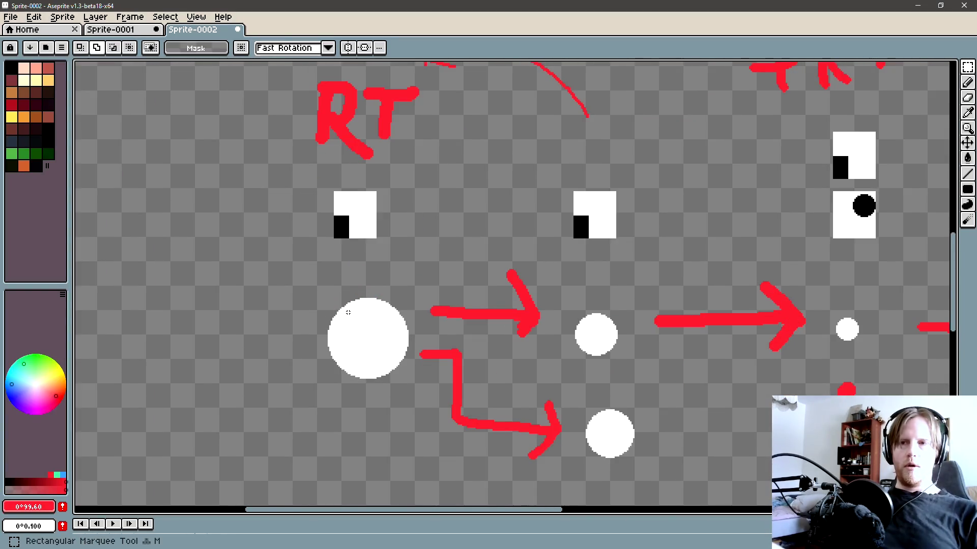
pyautogui.moveTo(330, 286); pyautogui.dragTo(408, 400)
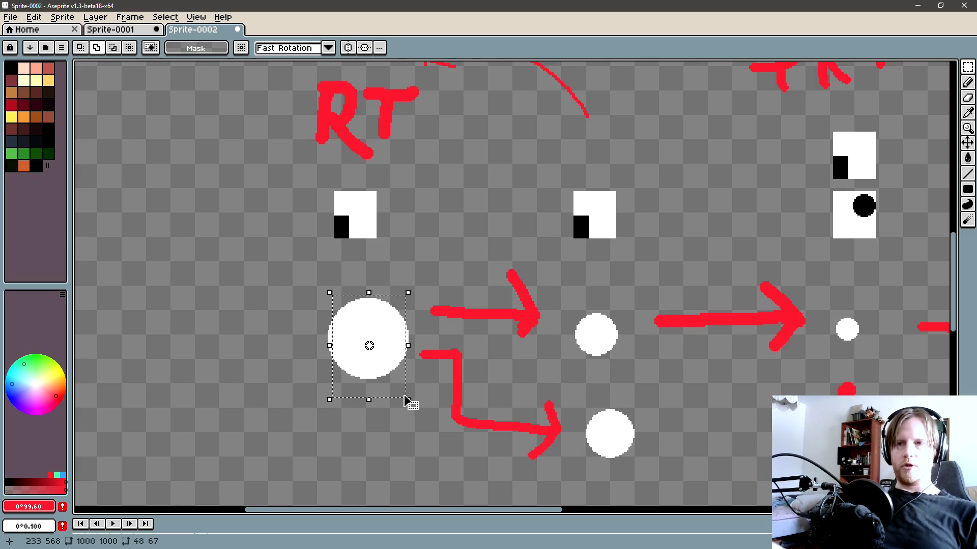
pyautogui.scroll(1, 368, 342)
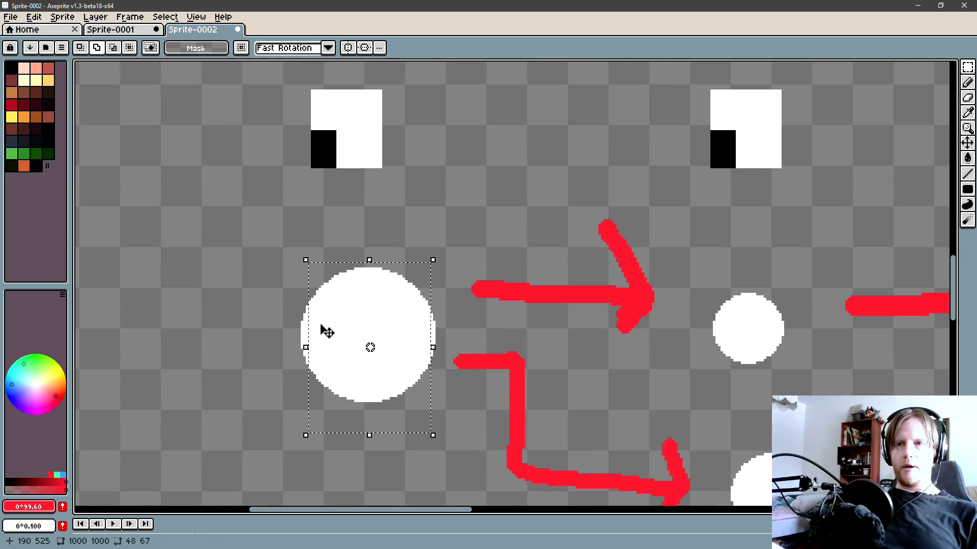
pyautogui.press('b')
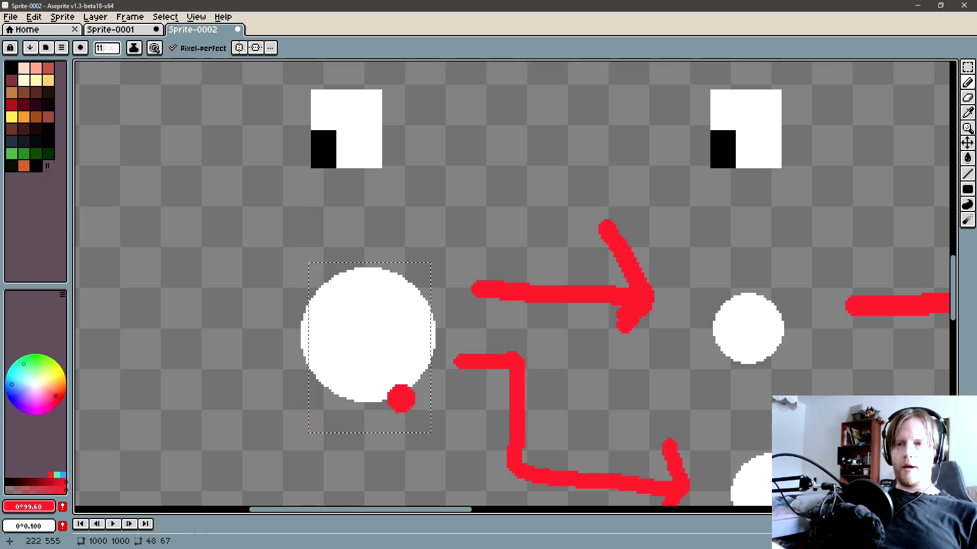
pyautogui.scroll(-3, 350, 236)
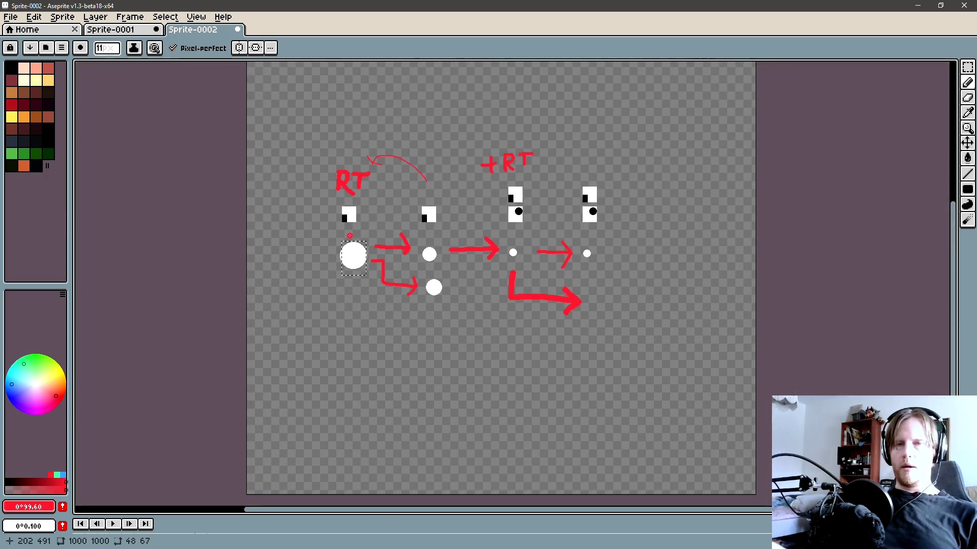
pyautogui.hotkey('ctrl', 'd')
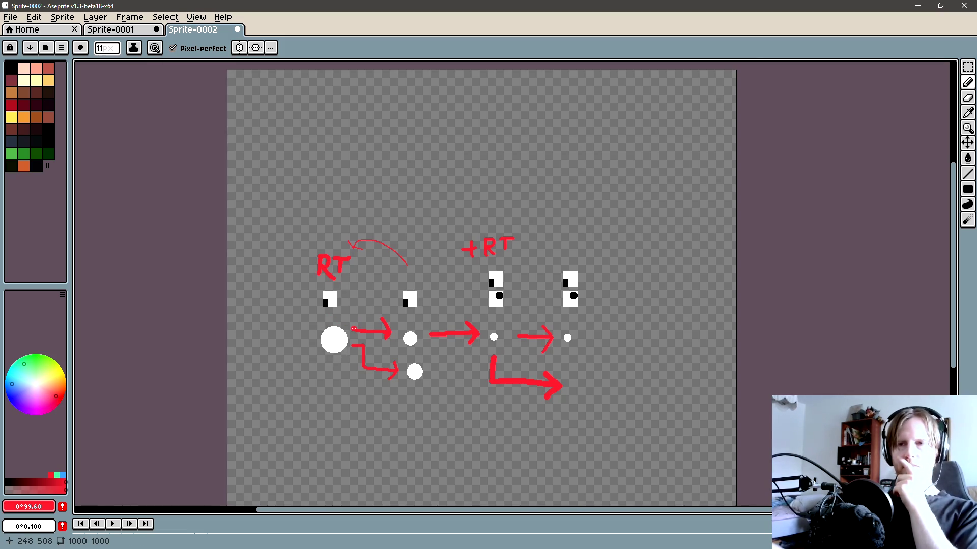
pyautogui.scroll(1, 354, 328)
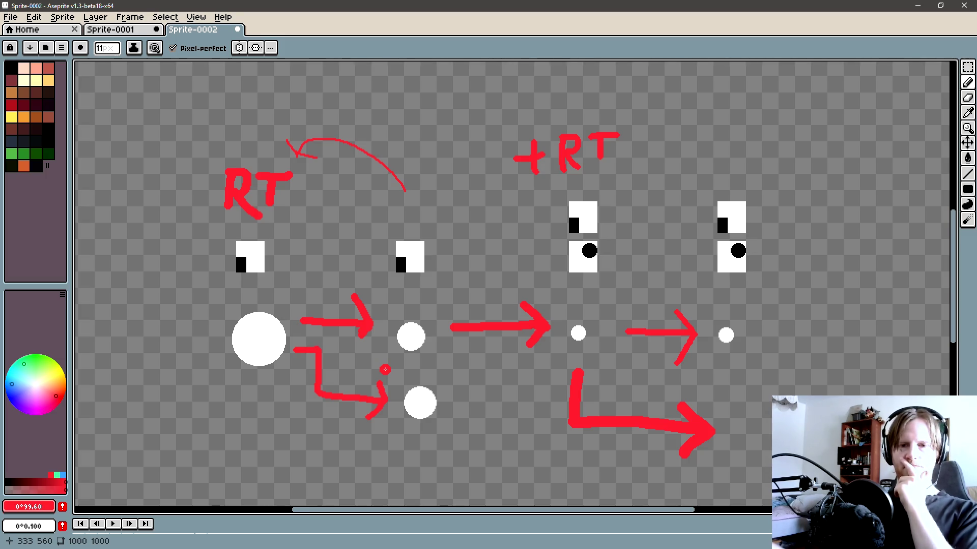
# Step: Draw a rectangular marquee around the large white circle under RT
pyautogui.moveTo(258, 342); pyautogui.dragTo(334, 340)
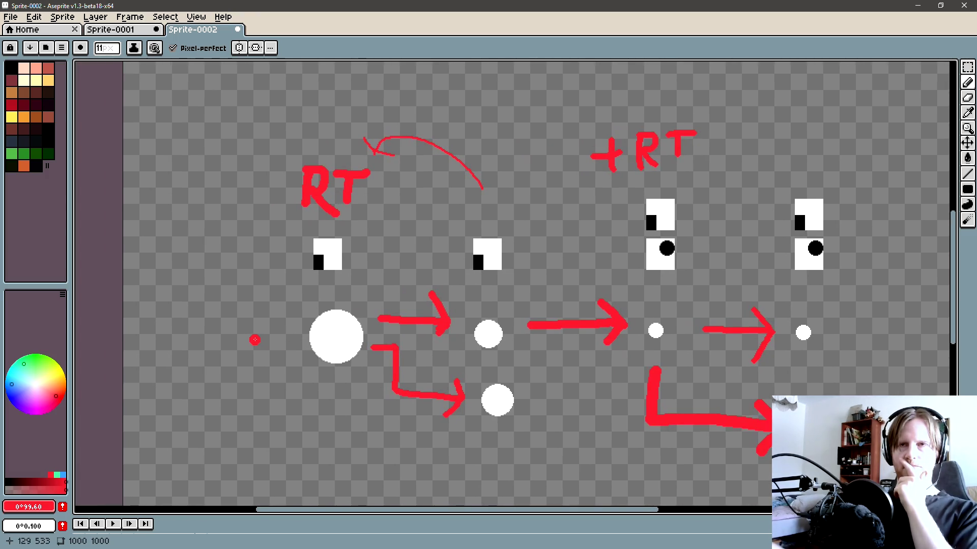
pyautogui.scroll(1, 259, 340)
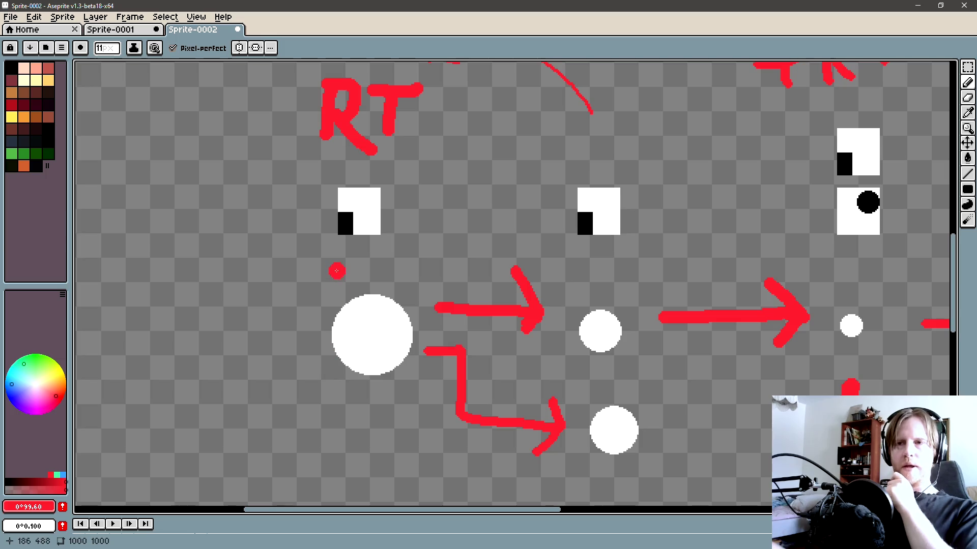
pyautogui.press('m')
pyautogui.moveTo(335, 257); pyautogui.dragTo(408, 408)
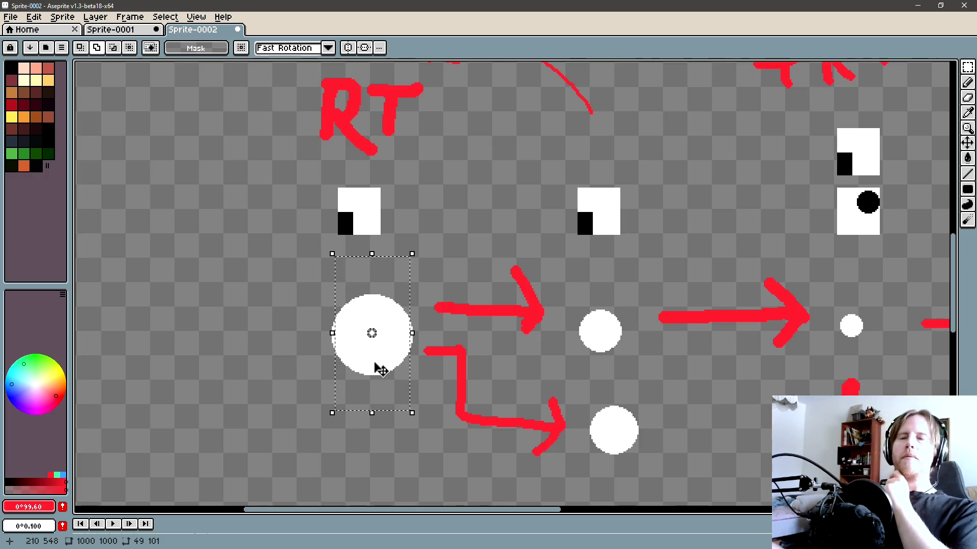
pyautogui.hscroll(2, 375, 337)
pyautogui.scroll(-1, 375, 338)
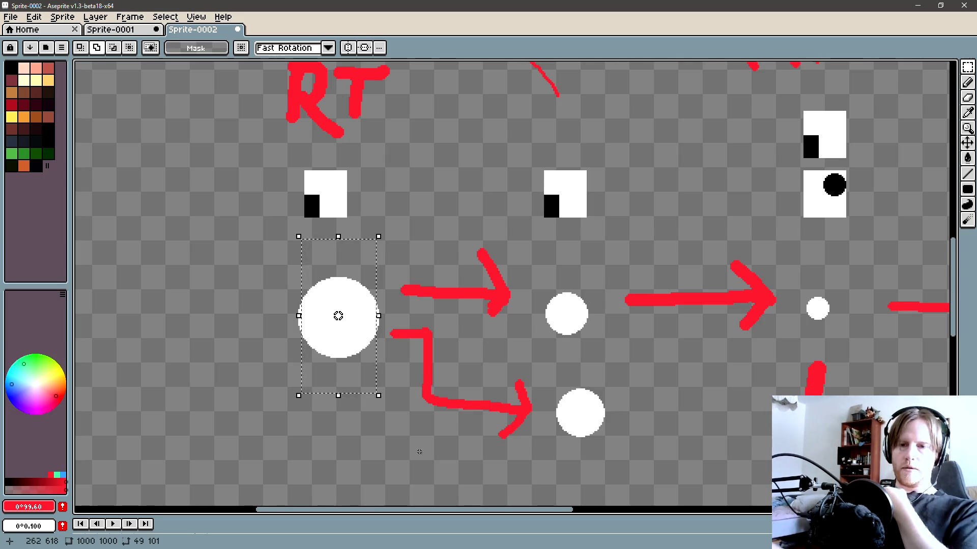
pyautogui.moveTo(355, 443); pyautogui.dragTo(323, 452)
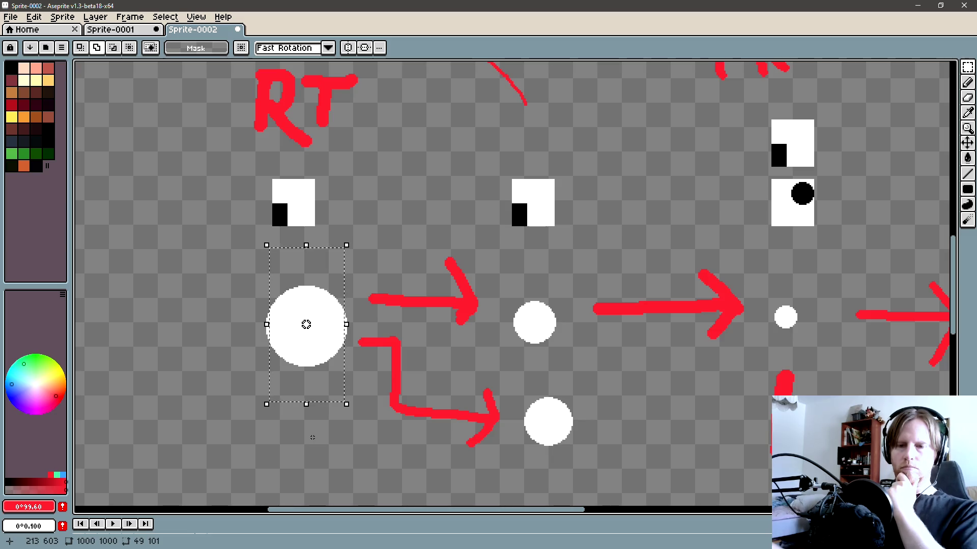
pyautogui.hscroll(2, 383, 440)
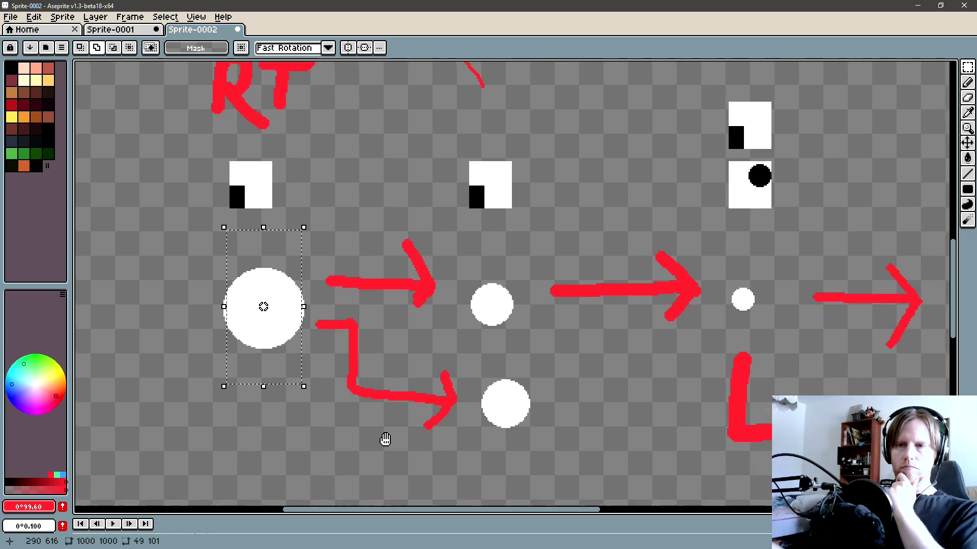
pyautogui.scroll(-2, 381, 409)
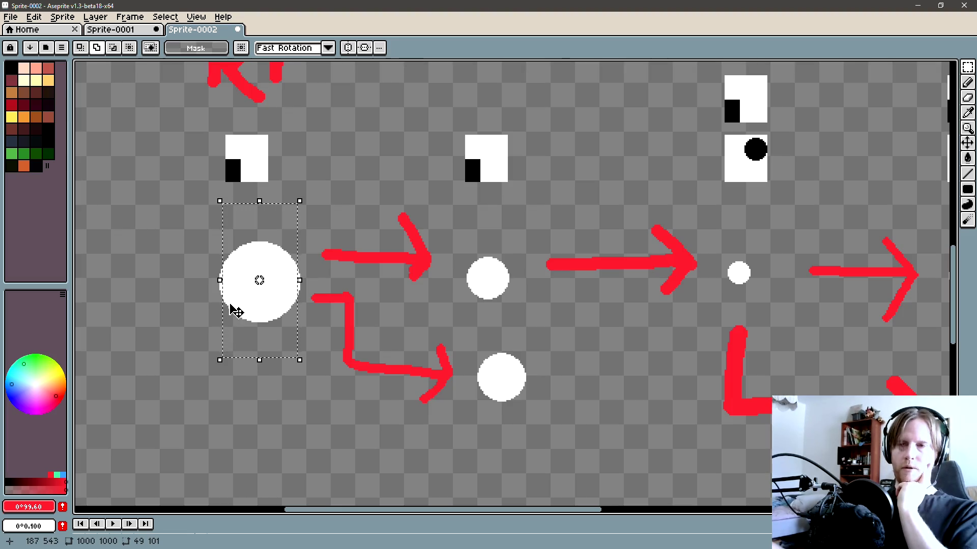
pyautogui.hscroll(-1, 234, 308)
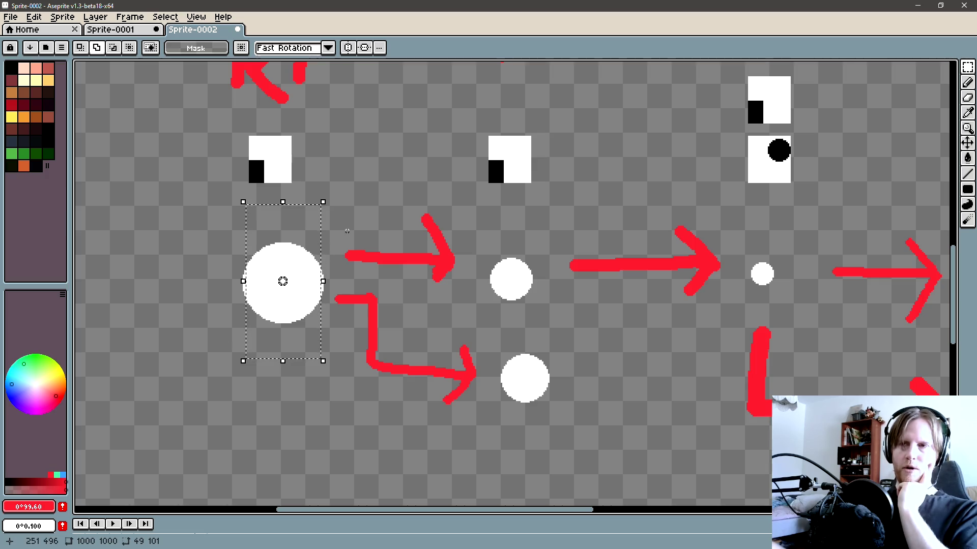
pyautogui.hscroll(-4, 253, 338)
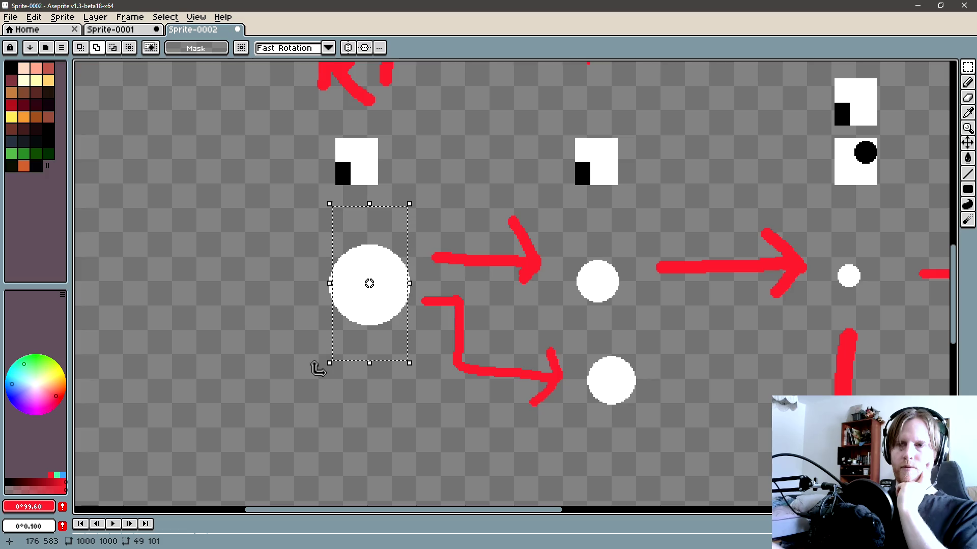
# Step: Redraw the marquee around the big white circle and subtract the mask square above it
pyautogui.moveTo(311, 377)
pyautogui.mouseDown()
pyautogui.moveTo(438, 188)
pyautogui.moveTo(420, 192)
pyautogui.mouseUp()
pyautogui.moveTo(366, 342); pyautogui.dragTo(337, 346)
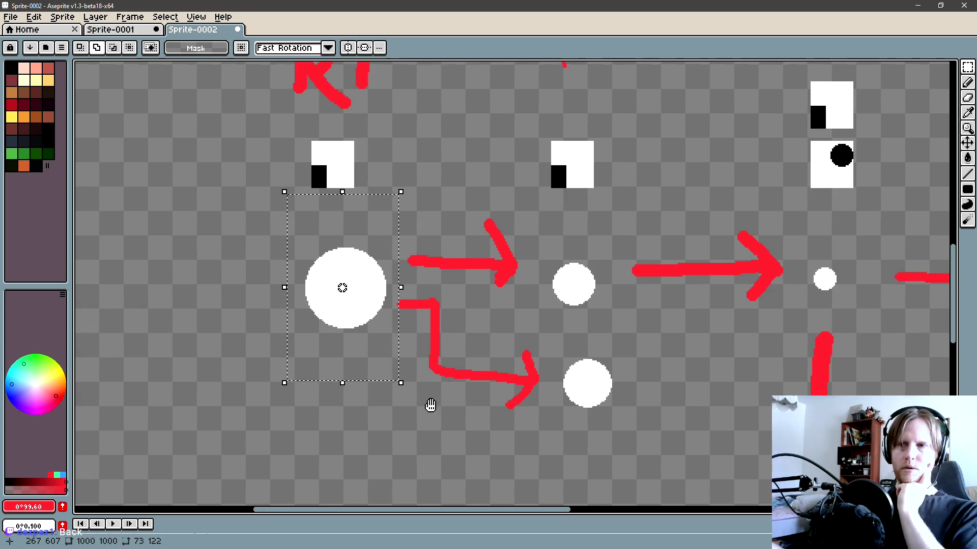
pyautogui.moveTo(432, 405); pyautogui.dragTo(423, 406)
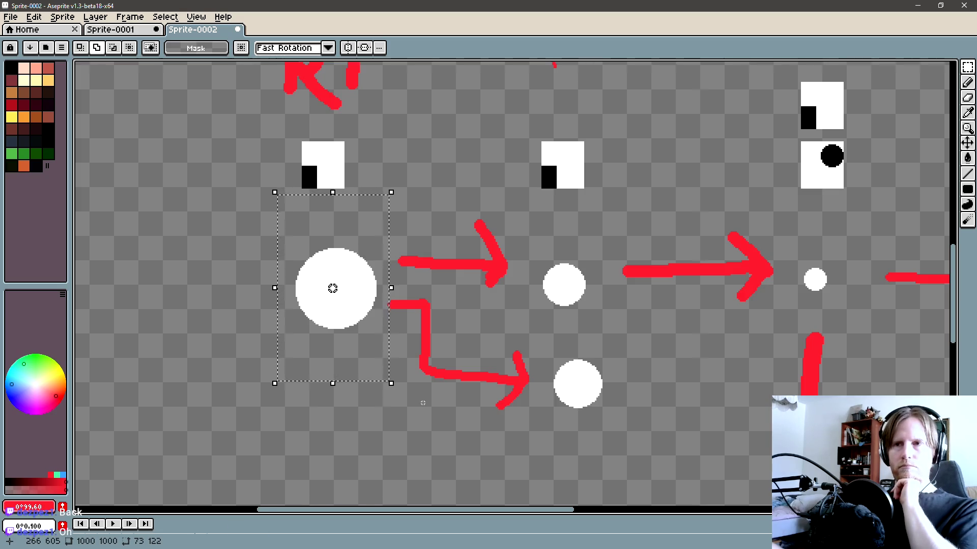
pyautogui.moveTo(212, 404); pyautogui.dragTo(277, 160)
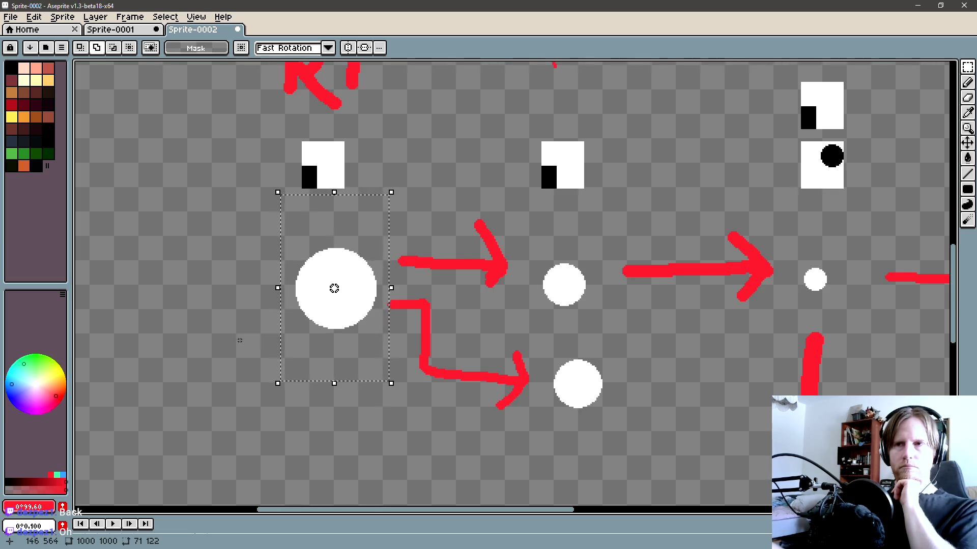
pyautogui.moveTo(239, 342)
pyautogui.mouseDown()
pyautogui.moveTo(254, 338)
pyautogui.moveTo(239, 339)
pyautogui.mouseUp()
pyautogui.moveTo(235, 414)
pyautogui.mouseDown()
pyautogui.moveTo(289, 145)
pyautogui.moveTo(304, 142)
pyautogui.mouseUp()
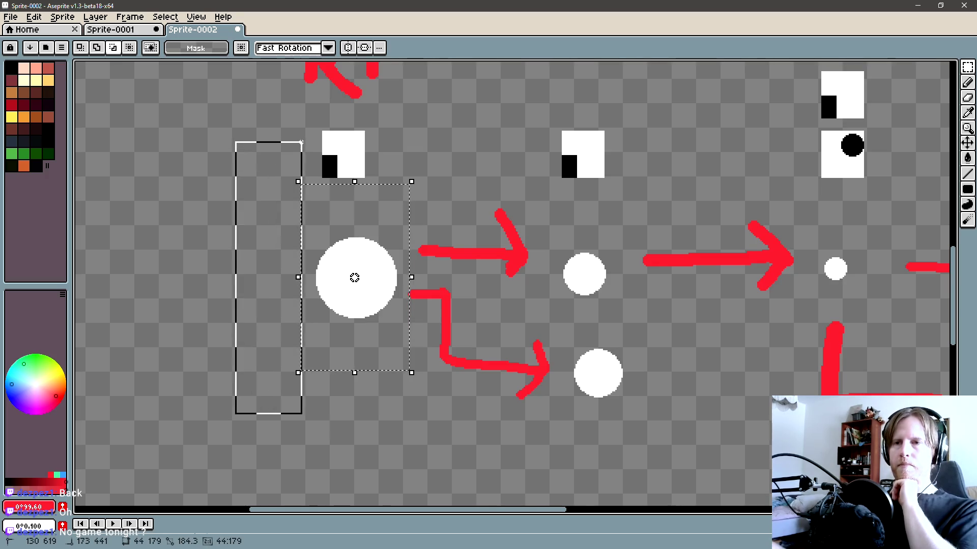
pyautogui.moveTo(278, 159); pyautogui.dragTo(289, 157)
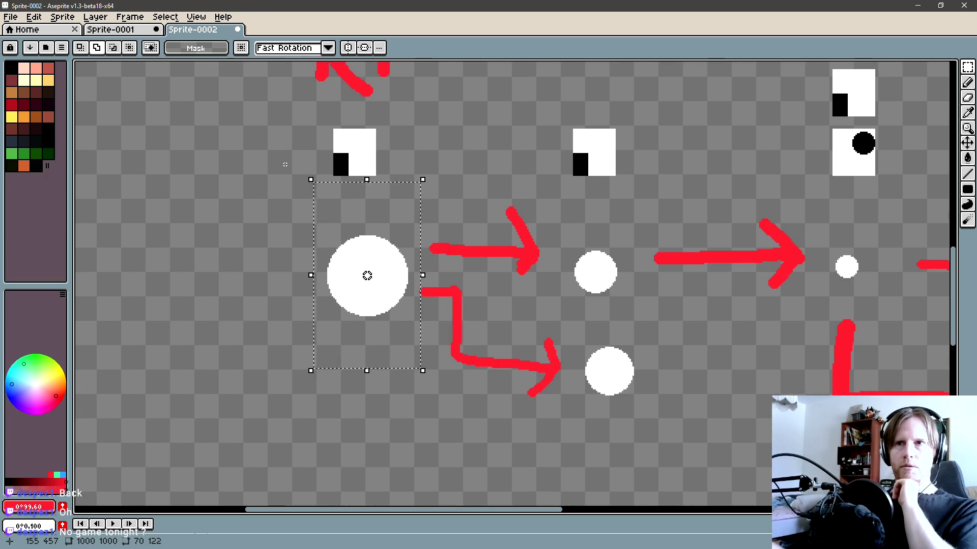
pyautogui.moveTo(248, 152); pyautogui.dragTo(314, 396)
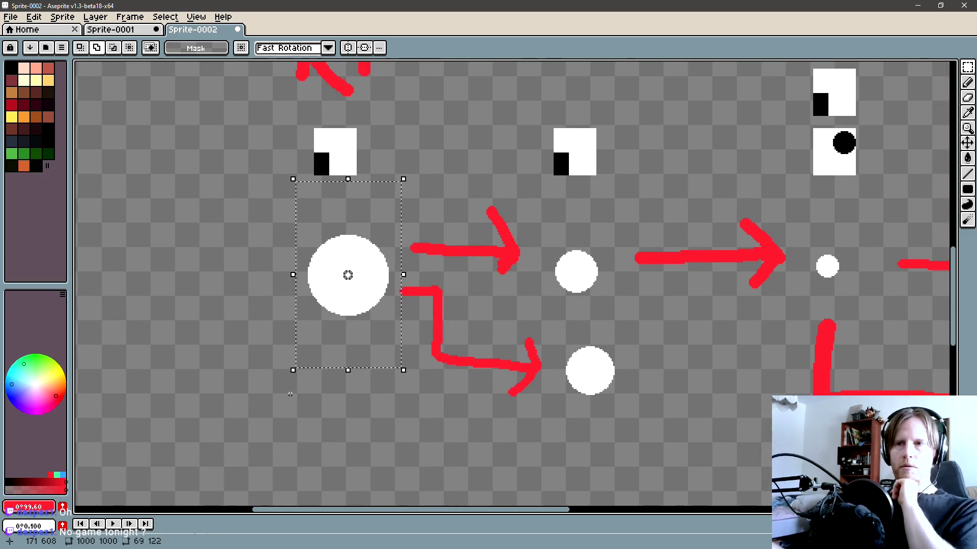
pyautogui.moveTo(539, 431); pyautogui.dragTo(400, 126)
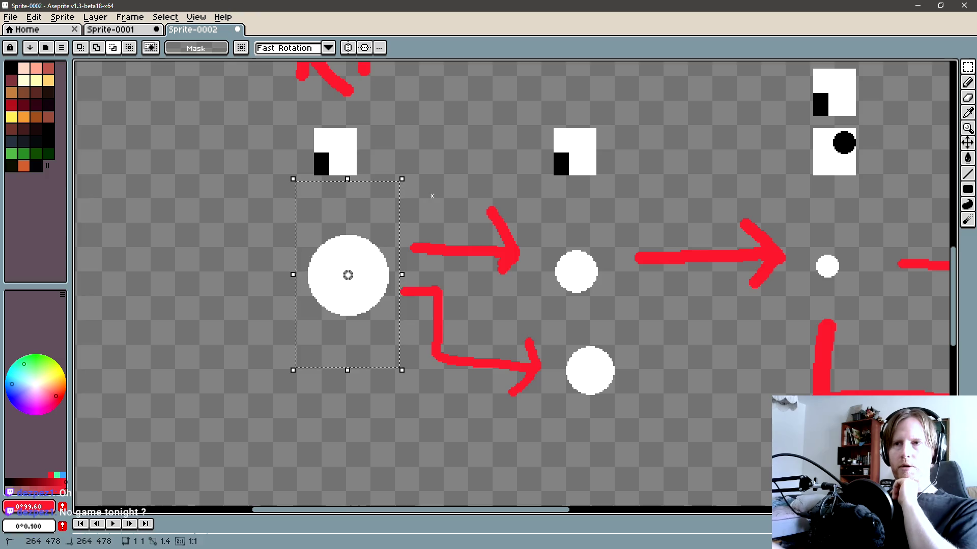
pyautogui.moveTo(432, 195); pyautogui.dragTo(170, 111)
# Step: Trim the selection's right edge and extend its bottom edge around the circle
pyautogui.scroll(-2, 351, 305)
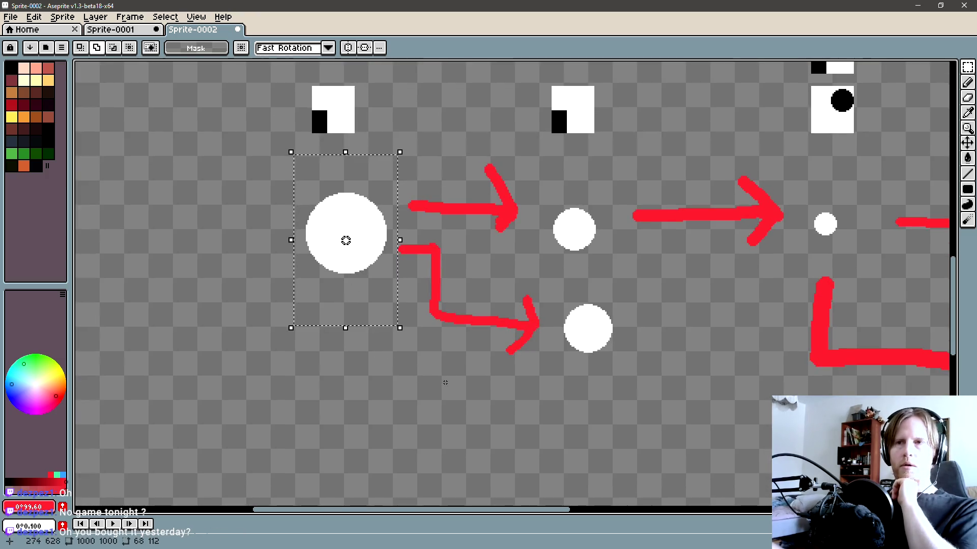
pyautogui.scroll(1, 339, 366)
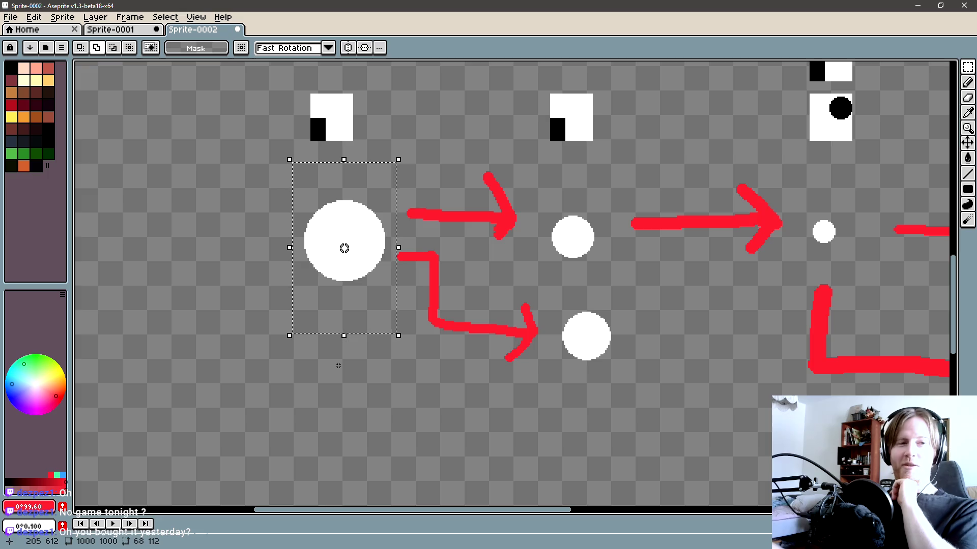
pyautogui.scroll(1, 338, 369)
pyautogui.scroll(1, 300, 331)
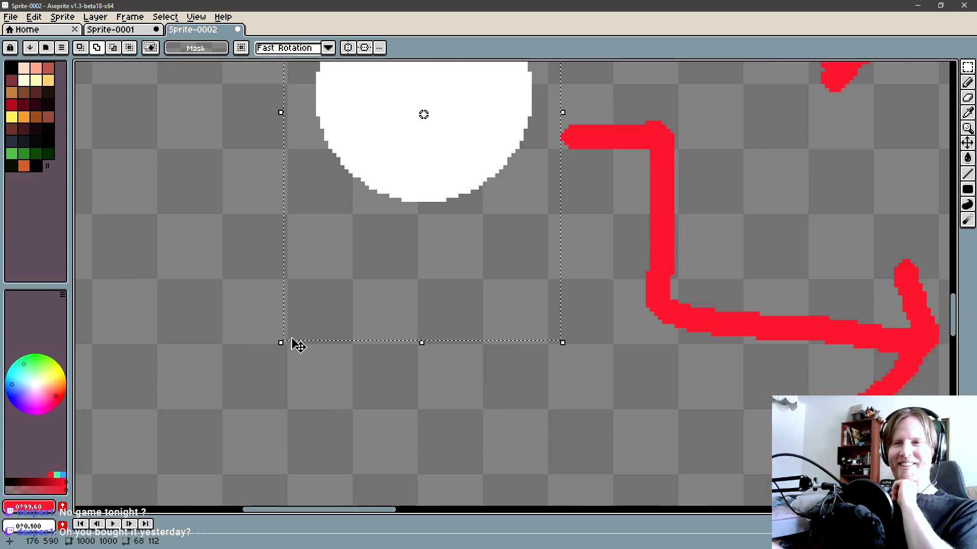
pyautogui.scroll(1, 298, 346)
pyautogui.scroll(-1, 290, 346)
pyautogui.scroll(-1, 283, 350)
pyautogui.moveTo(284, 358); pyautogui.dragTo(196, 190)
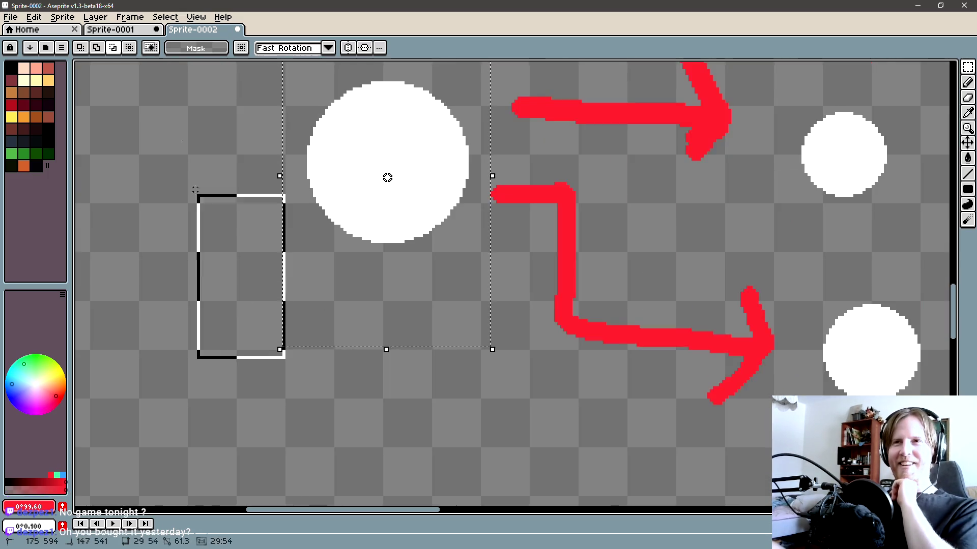
pyautogui.scroll(2, 195, 189)
pyautogui.scroll(2, 404, 257)
pyautogui.scroll(6, 434, 353)
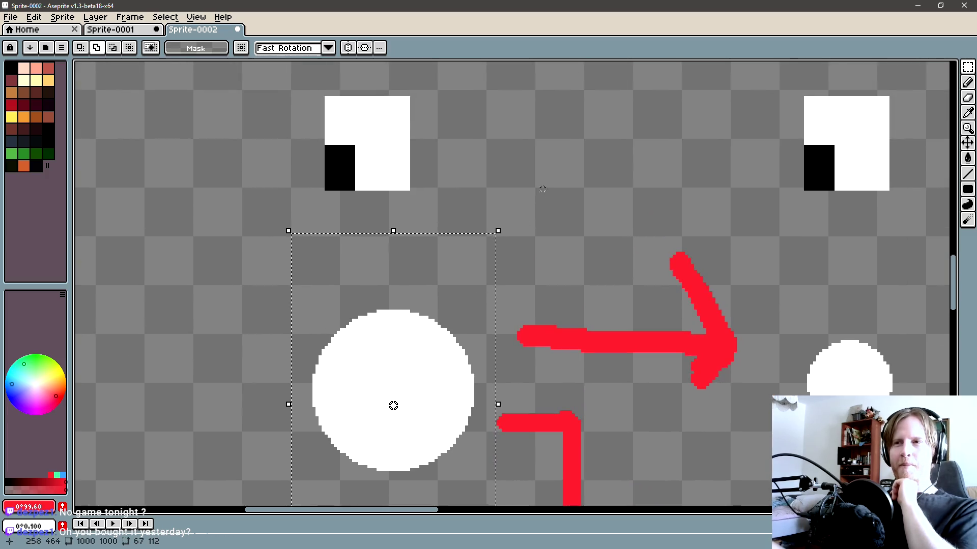
pyautogui.scroll(-5, 427, 373)
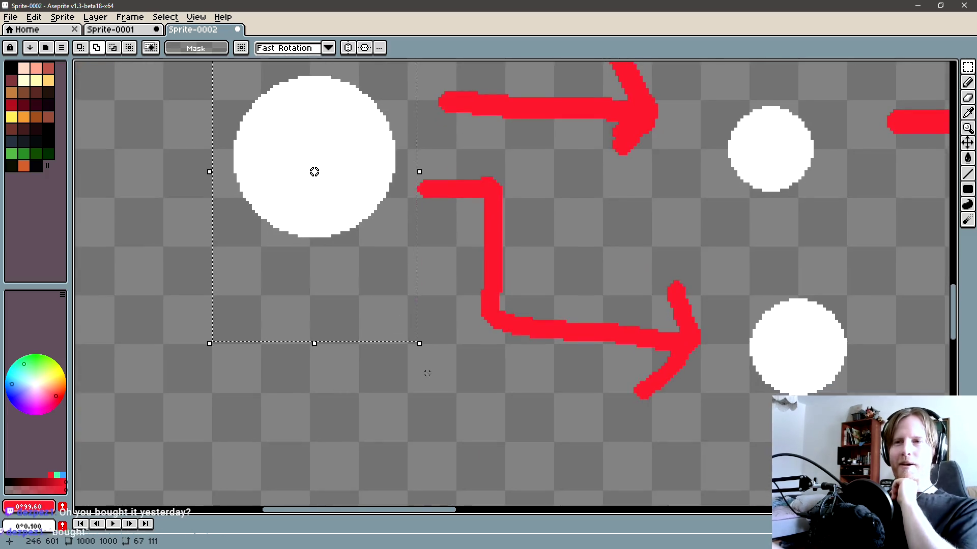
pyautogui.scroll(4, 395, 327)
pyautogui.scroll(-5, 438, 346)
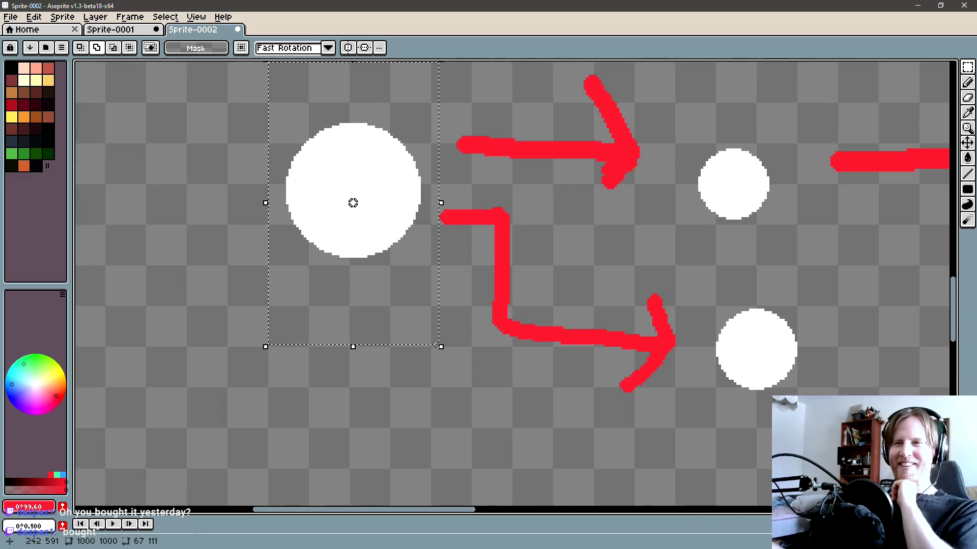
pyautogui.scroll(-1, 438, 346)
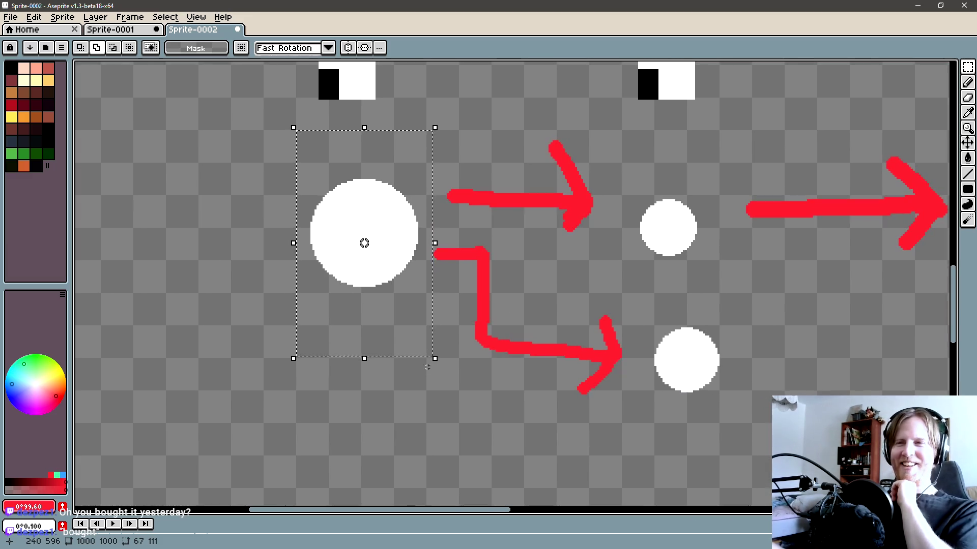
pyautogui.moveTo(428, 367); pyautogui.dragTo(547, 109)
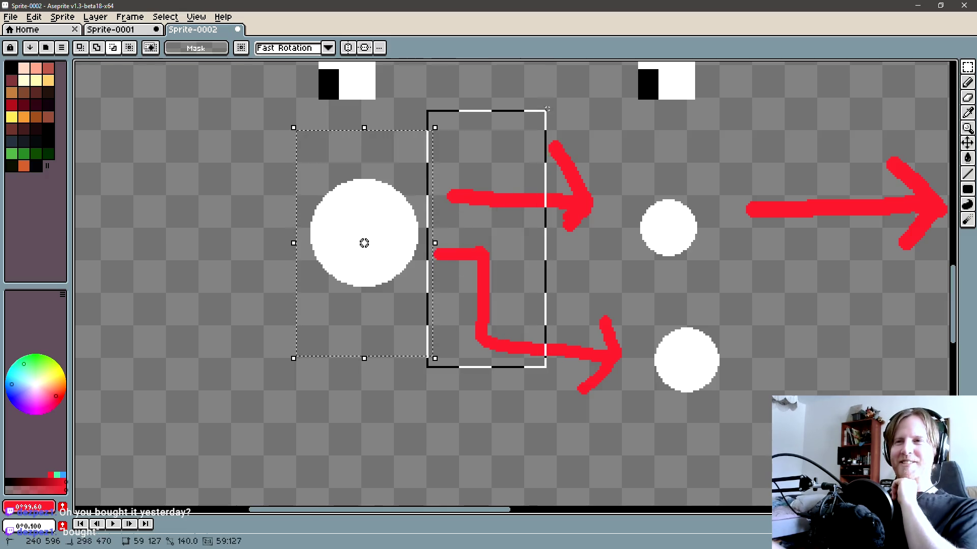
pyautogui.scroll(2, 293, 365)
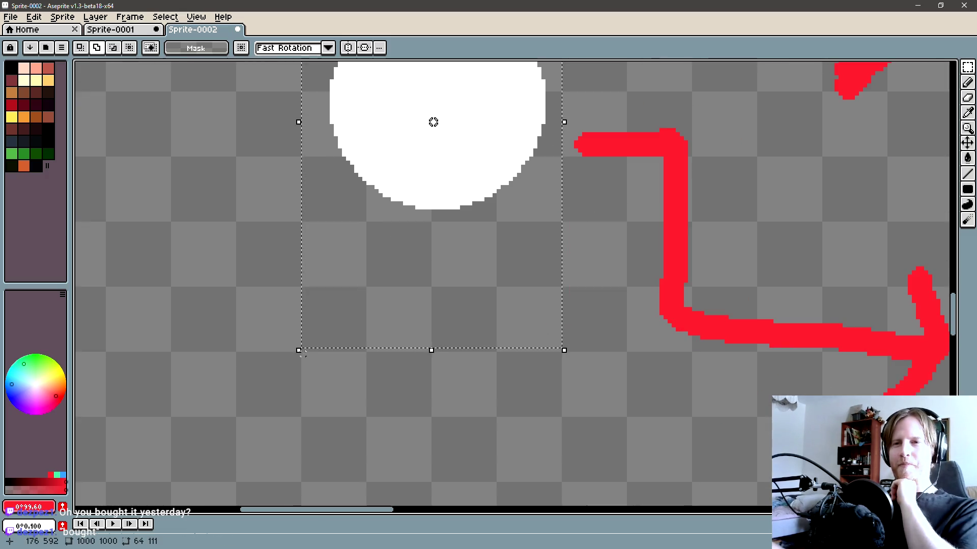
pyautogui.moveTo(300, 352); pyautogui.dragTo(584, 301)
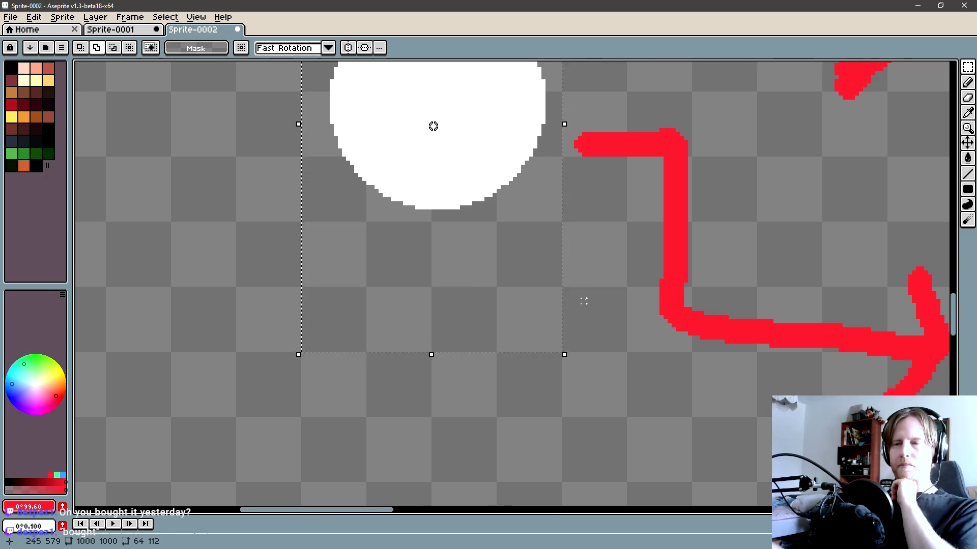
# Step: Lift the selected circle region for transforming and recentre on the whole diagram
pyautogui.scroll(-2, 584, 301)
pyautogui.scroll(-1, 502, 341)
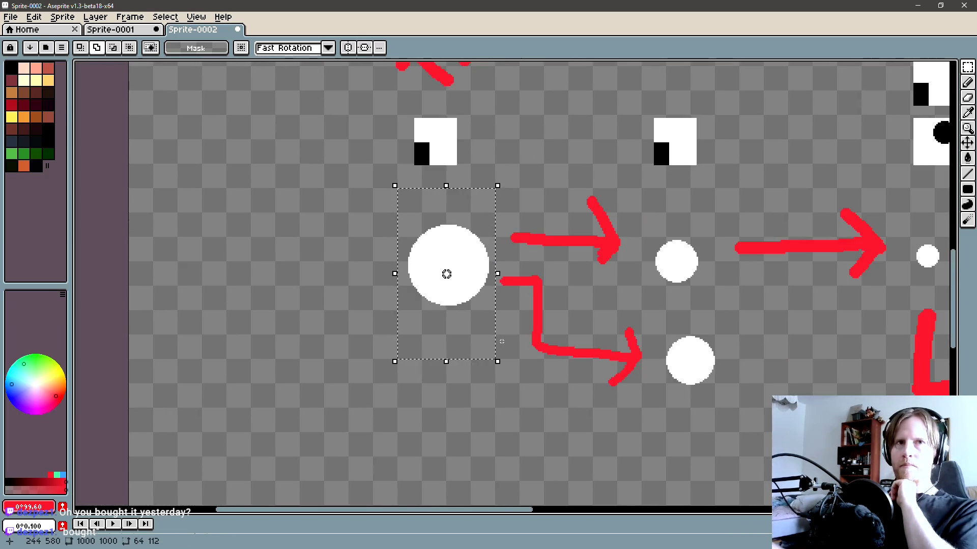
pyautogui.click(454, 260)
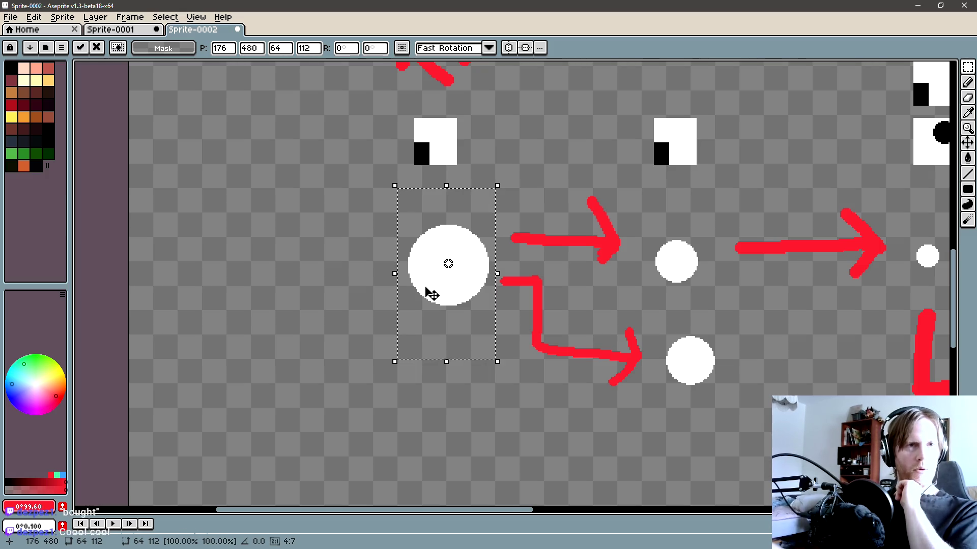
pyautogui.moveTo(431, 294); pyautogui.dragTo(395, 307)
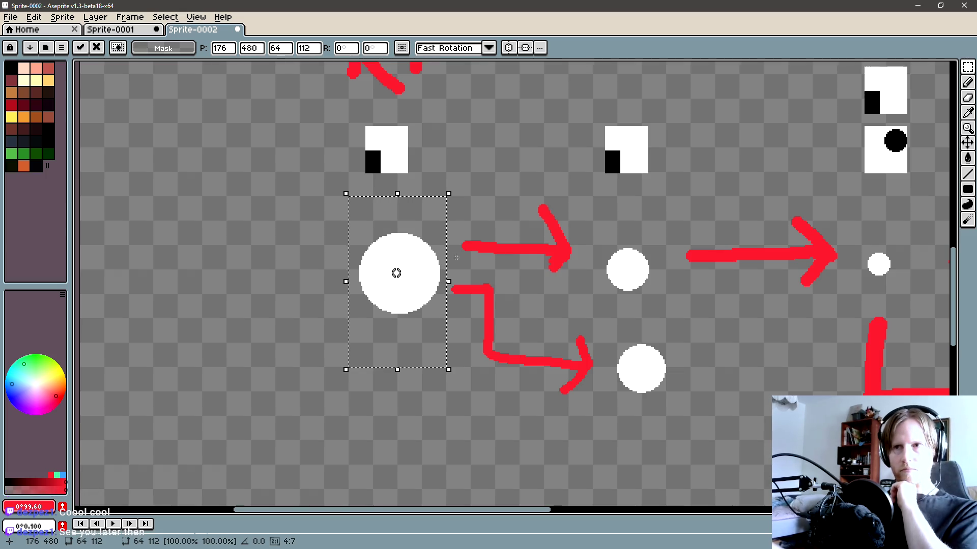
pyautogui.scroll(-3, 399, 277)
pyautogui.moveTo(387, 304)
pyautogui.mouseDown()
pyautogui.moveTo(365, 297)
pyautogui.moveTo(341, 312)
pyautogui.moveTo(303, 294)
pyautogui.mouseUp()
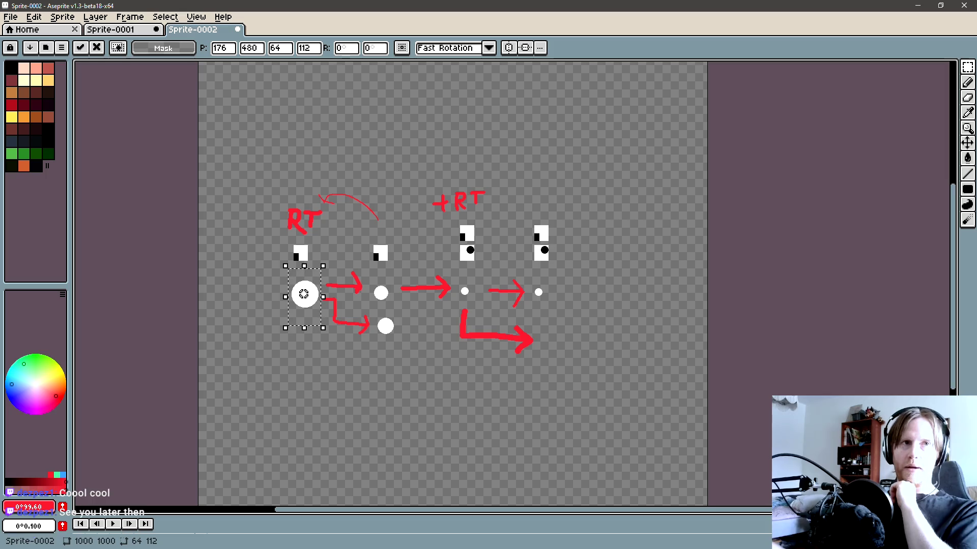
pyautogui.hotkey('alt', 'Tab')
pyautogui.click(325, 235)
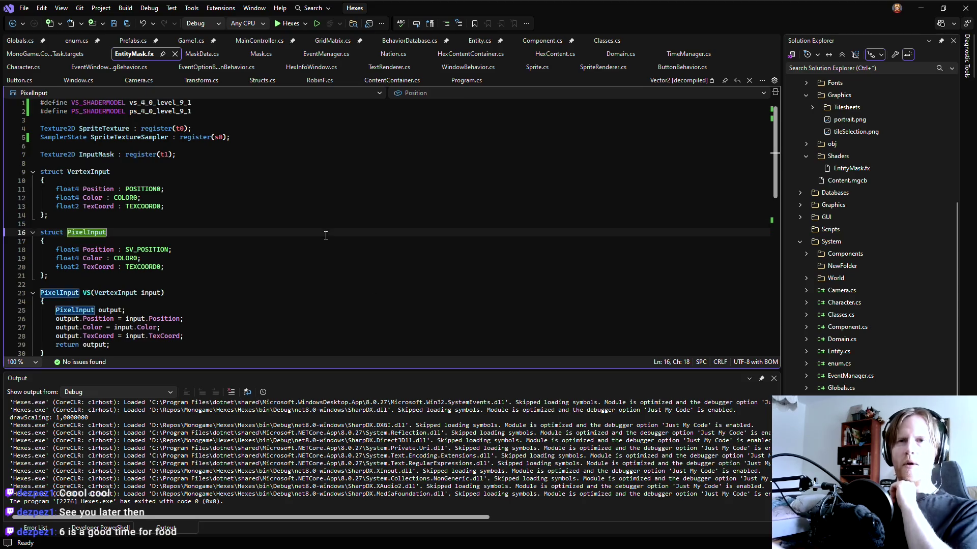
pyautogui.scroll(-4, 323, 234)
pyautogui.scroll(-3, 322, 235)
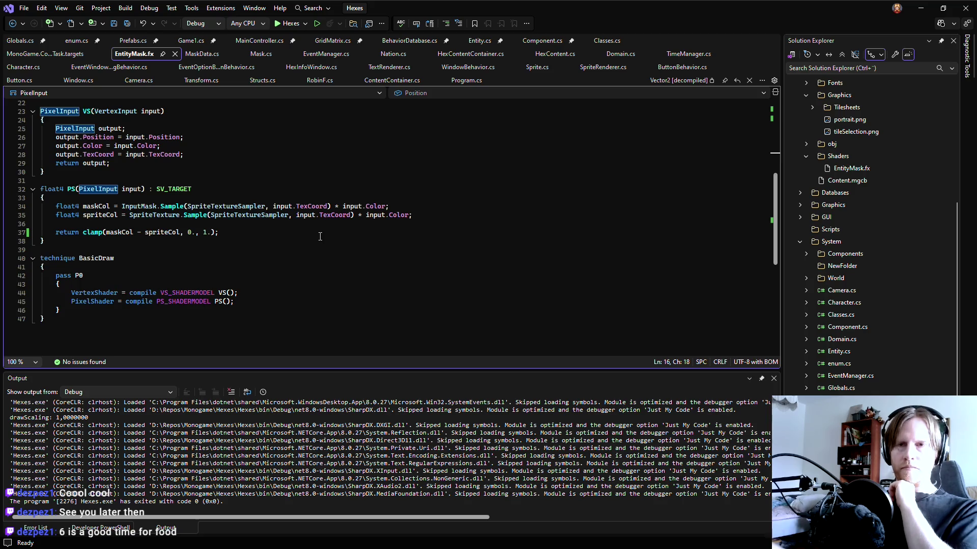
pyautogui.scroll(1, 320, 232)
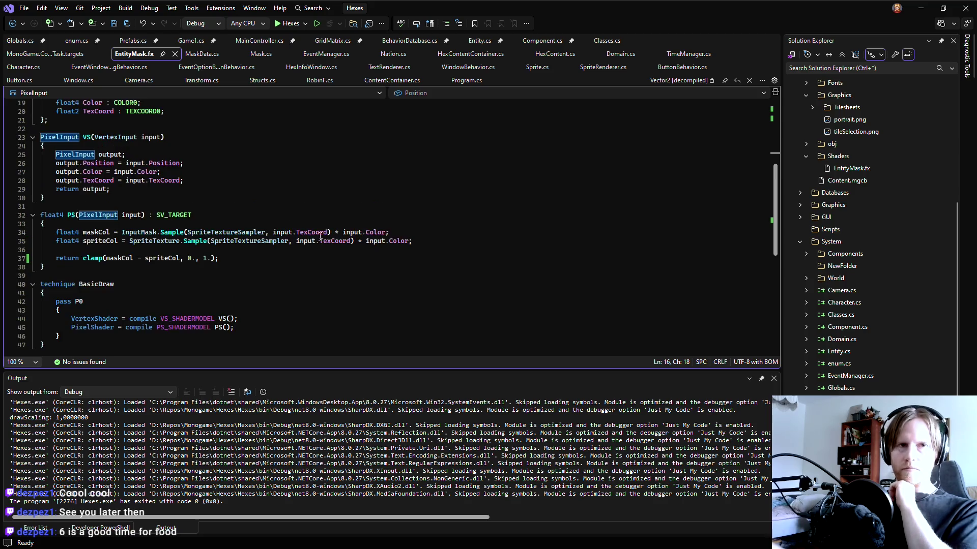
pyautogui.click(217, 276)
pyautogui.press('Up')
pyautogui.press('Up')
pyautogui.press('Down')
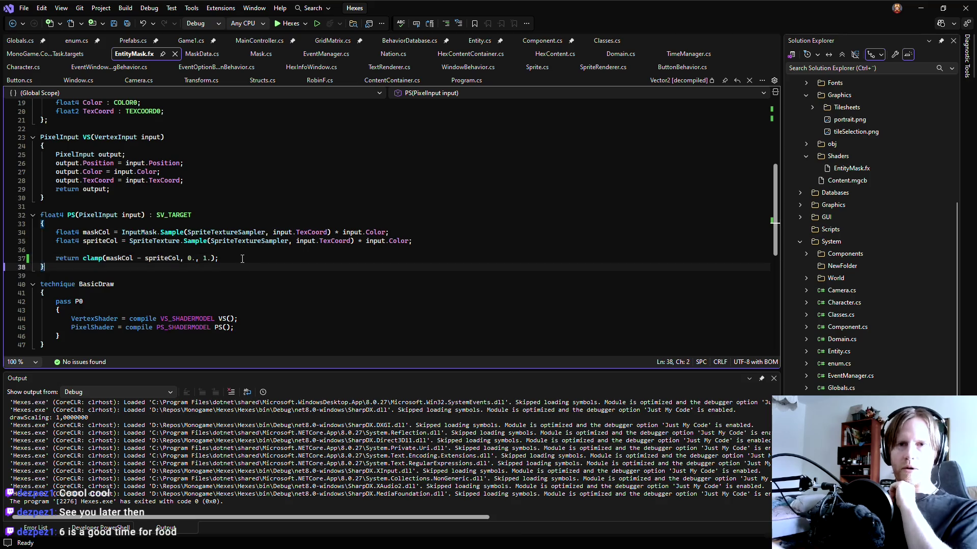
pyautogui.click(240, 258)
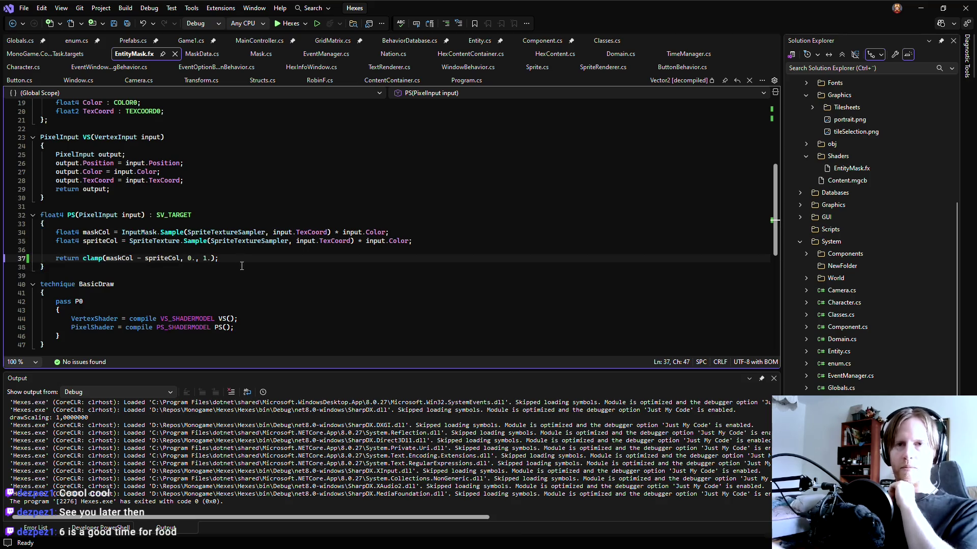
pyautogui.press('Down')
pyautogui.press('Down')
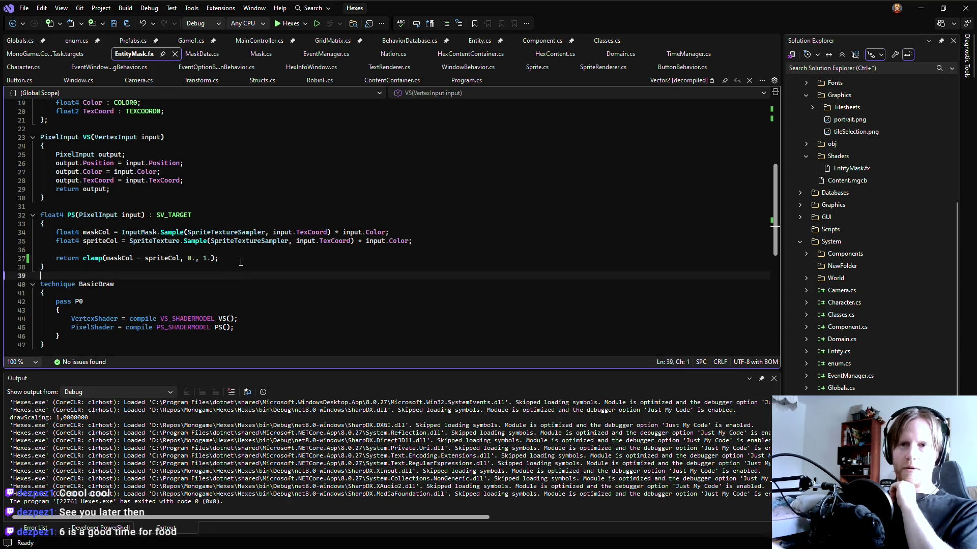
pyautogui.click(241, 261)
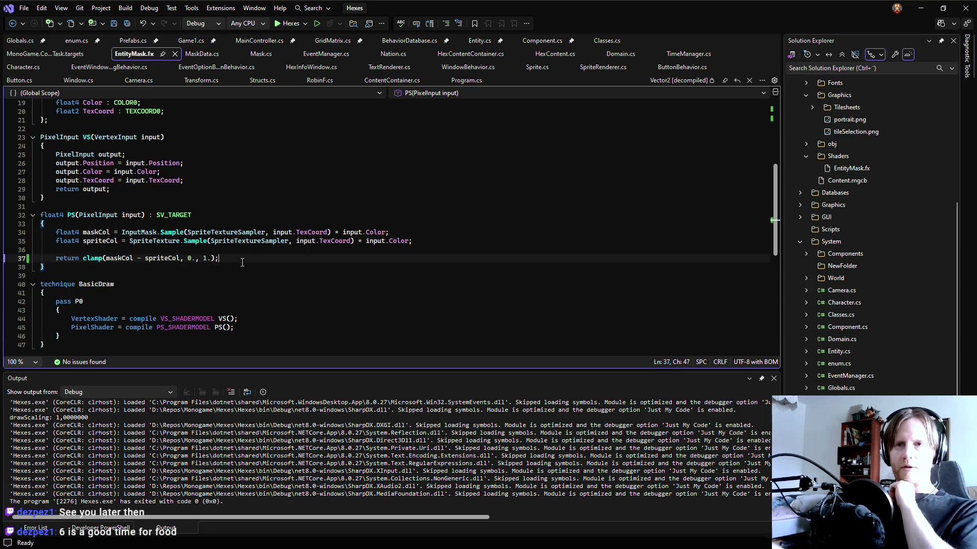
pyautogui.press('Down')
pyautogui.press('Down')
pyautogui.press('Up')
pyautogui.press('Up')
pyautogui.press('Down')
pyautogui.press('Up')
pyautogui.press('Down')
pyautogui.press('Up')
pyautogui.press('Down')
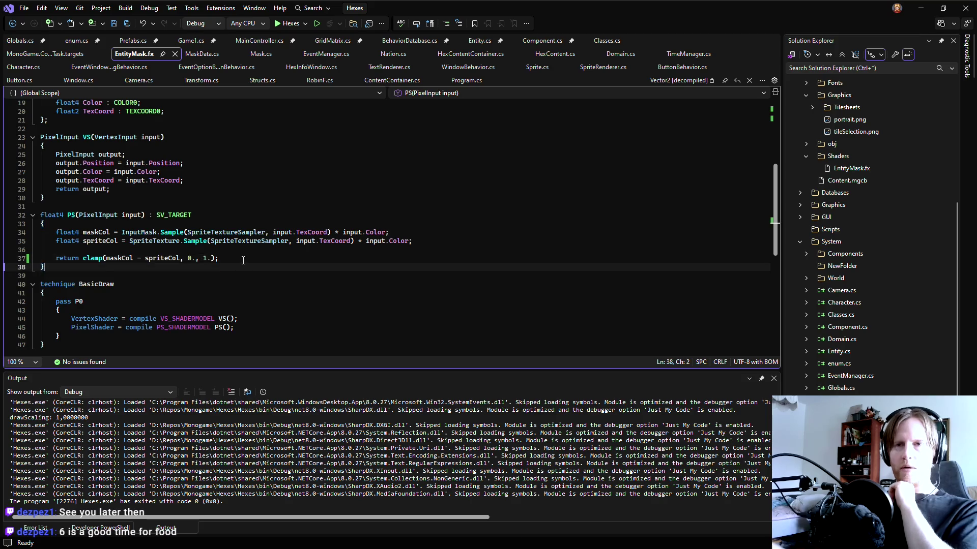
pyautogui.press('Up')
pyautogui.press('Down')
pyautogui.press('Up')
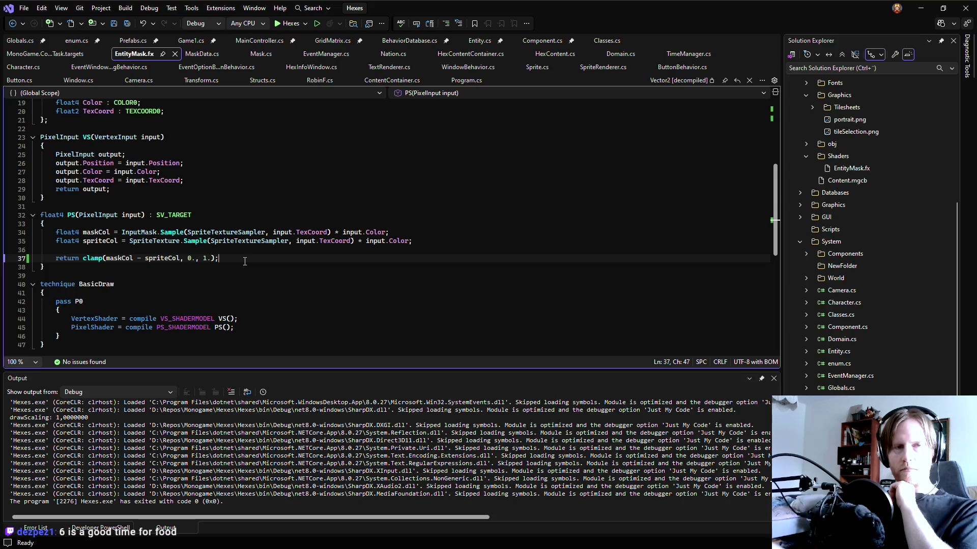
pyautogui.press('Down')
pyautogui.press('Up')
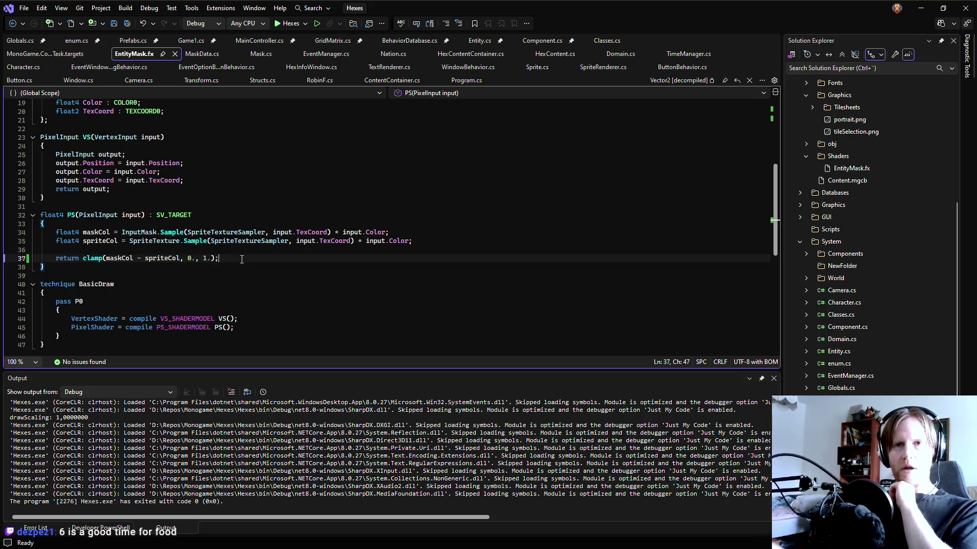
pyautogui.press('Down')
pyautogui.press('Up')
pyautogui.press('Down')
pyautogui.press('Up')
pyautogui.press('Down')
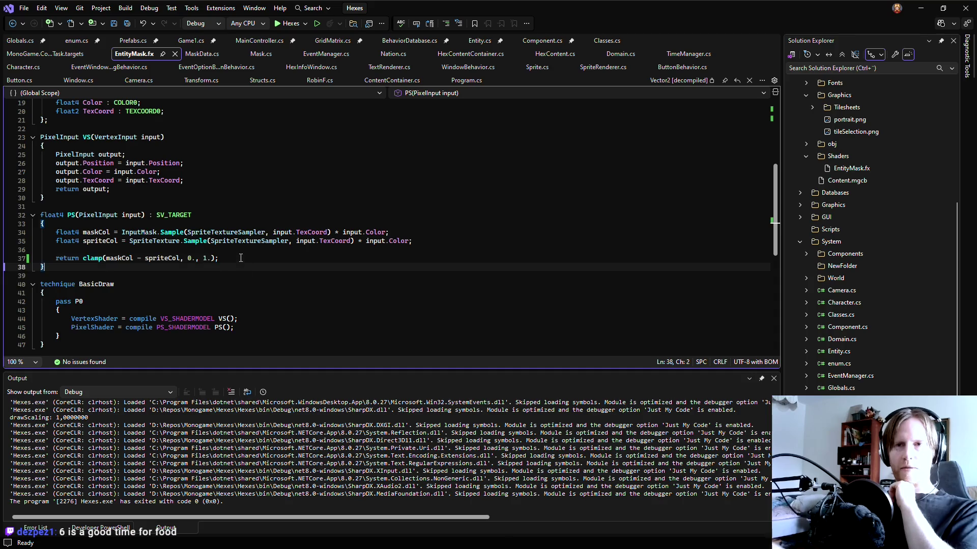
pyautogui.press('Up')
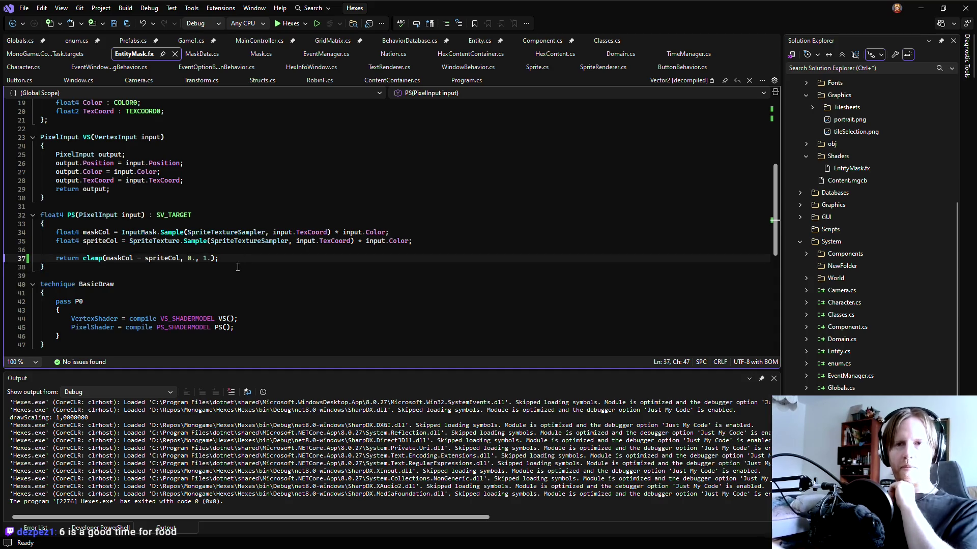
pyautogui.press('Down')
pyautogui.press('Up')
pyautogui.press('Down')
pyautogui.press('Up')
pyautogui.press('Up')
pyautogui.press('Down')
pyautogui.press('Down')
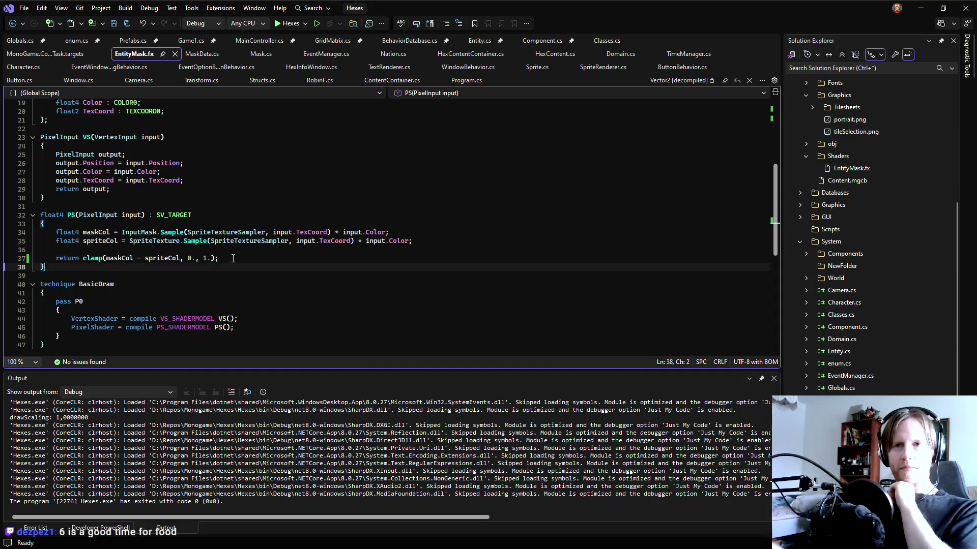
pyautogui.press('Up')
pyautogui.press('Down')
pyautogui.press('Up')
pyautogui.press('Down')
pyautogui.press('Up')
pyautogui.press('Down')
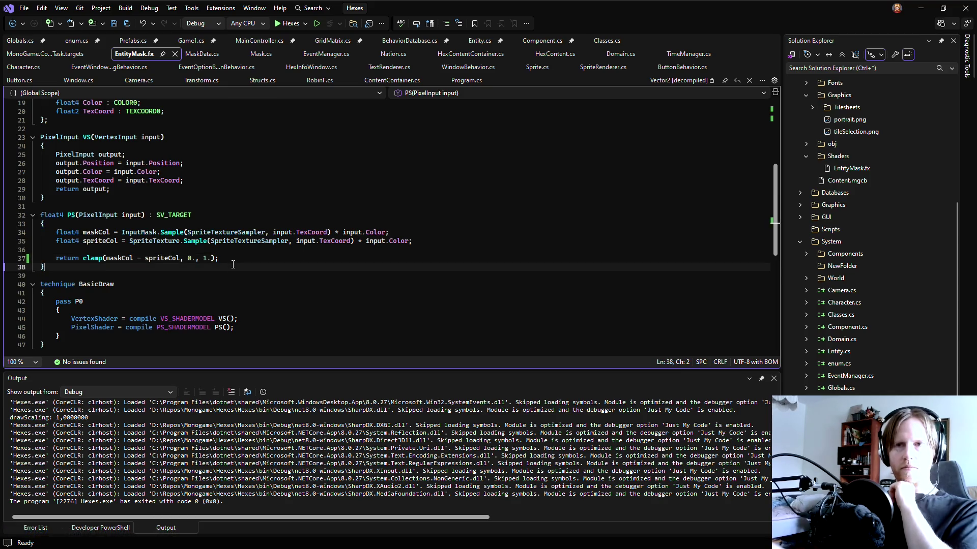
pyautogui.press('Up')
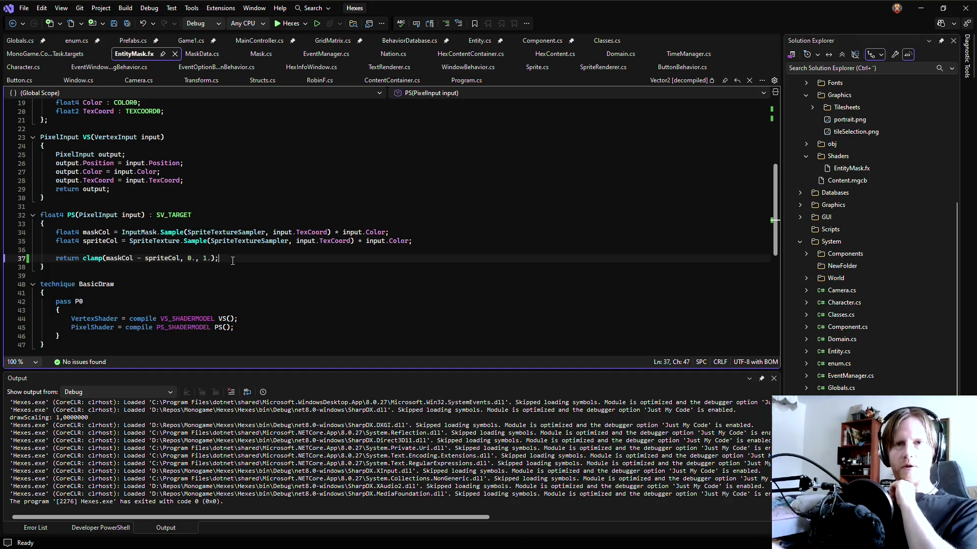
# Step: Save EntityMask.fx and scroll through the shader code
pyautogui.scroll(2, 233, 261)
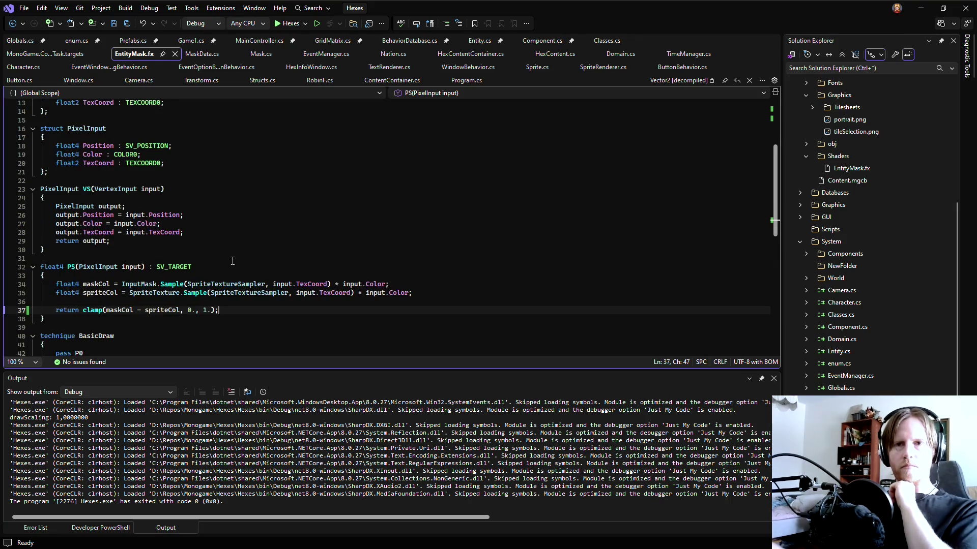
pyautogui.click(127, 24)
pyautogui.scroll(-2, 249, 287)
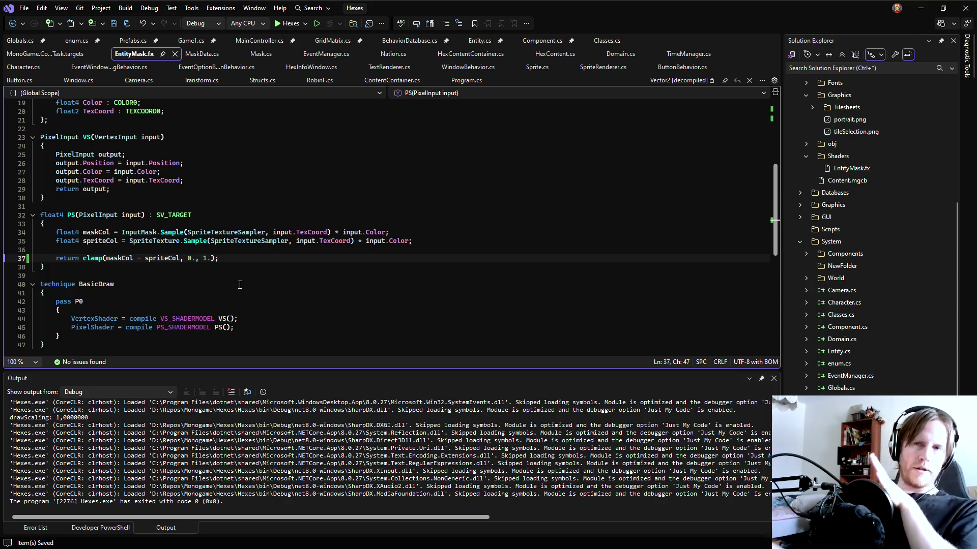
pyautogui.scroll(1, 239, 280)
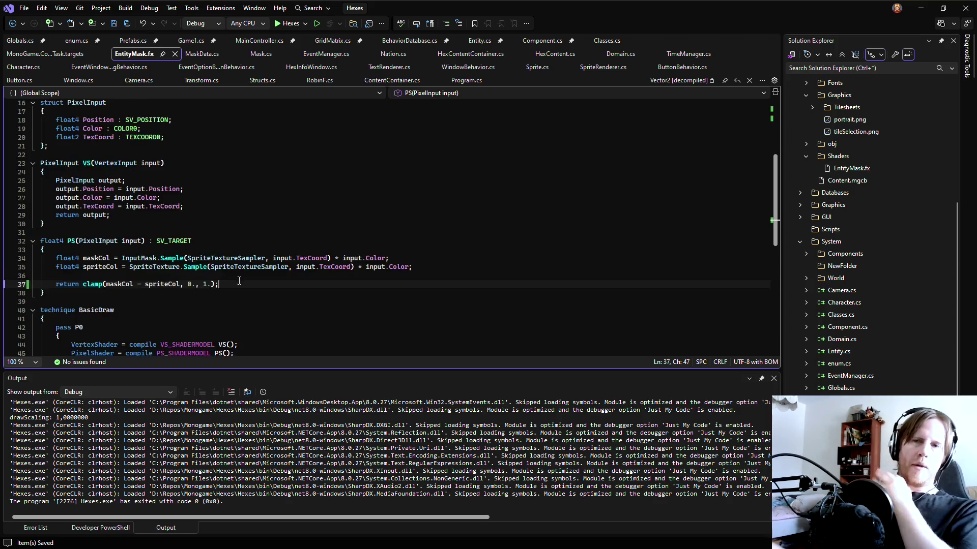
pyautogui.scroll(1, 239, 281)
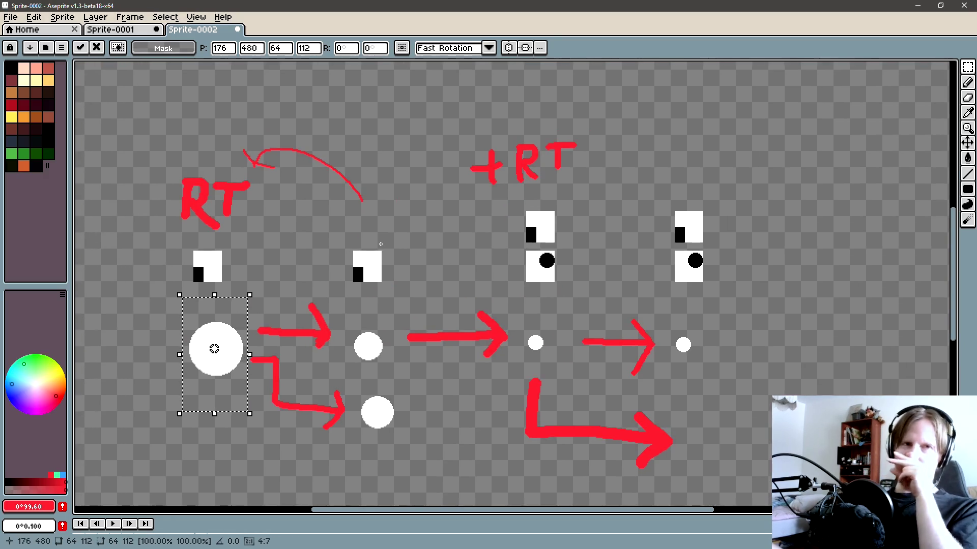
# Step: Drop the selection and draw a filled black rectangle above the diagram
pyautogui.scroll(-3, 364, 194)
pyautogui.scroll(2, 371, 236)
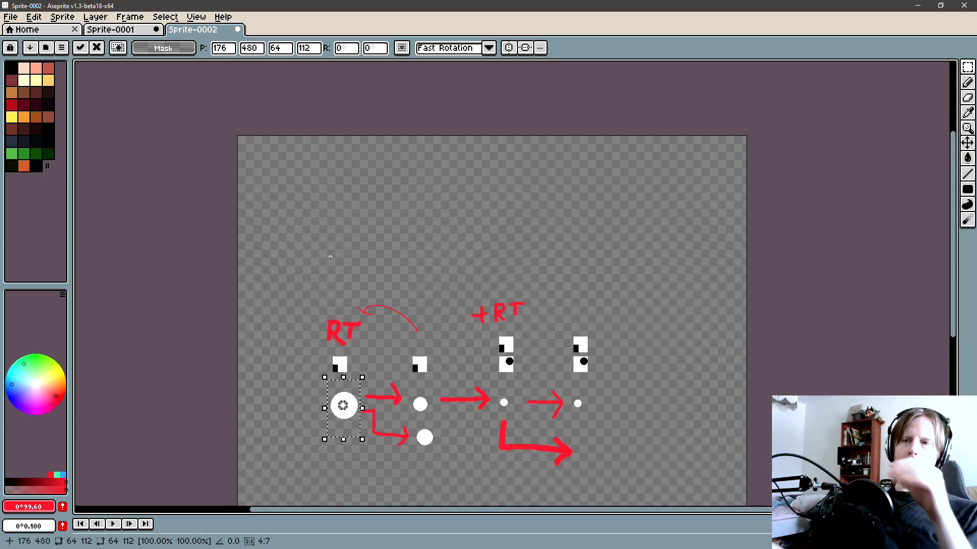
pyautogui.click(340, 259)
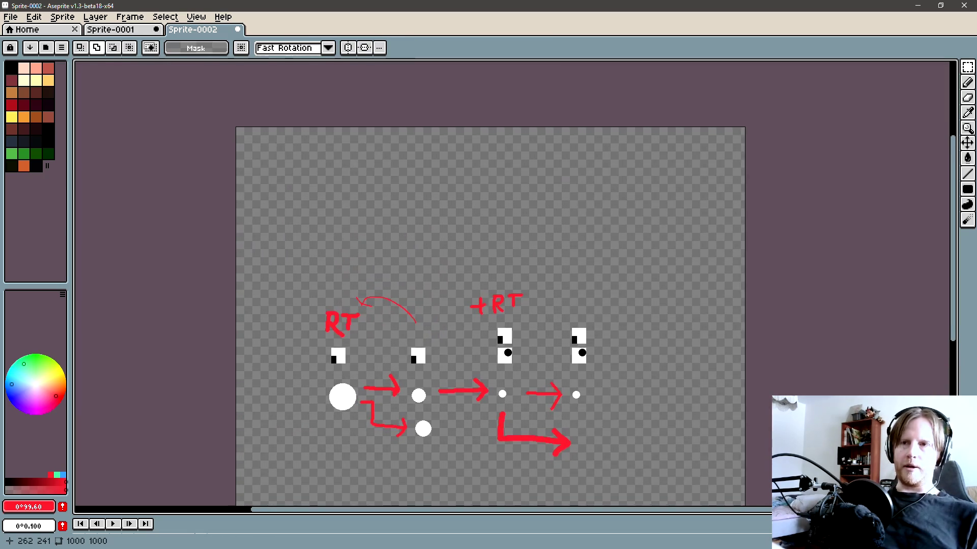
pyautogui.press('b')
pyautogui.scroll(2, 371, 268)
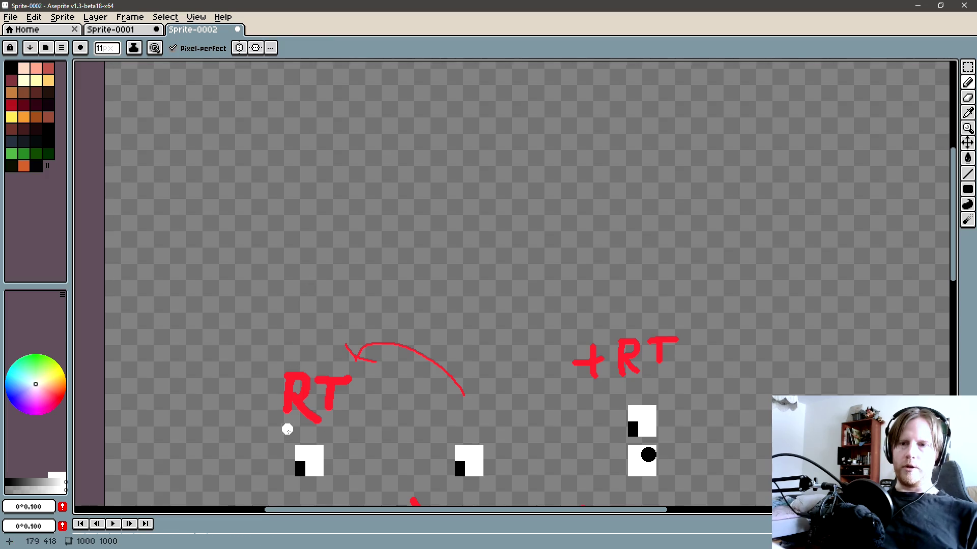
pyautogui.keyDown('alt'); pyautogui.click(300, 465); pyautogui.keyUp('alt')
pyautogui.scroll(2, 287, 252)
pyautogui.click(967, 192)
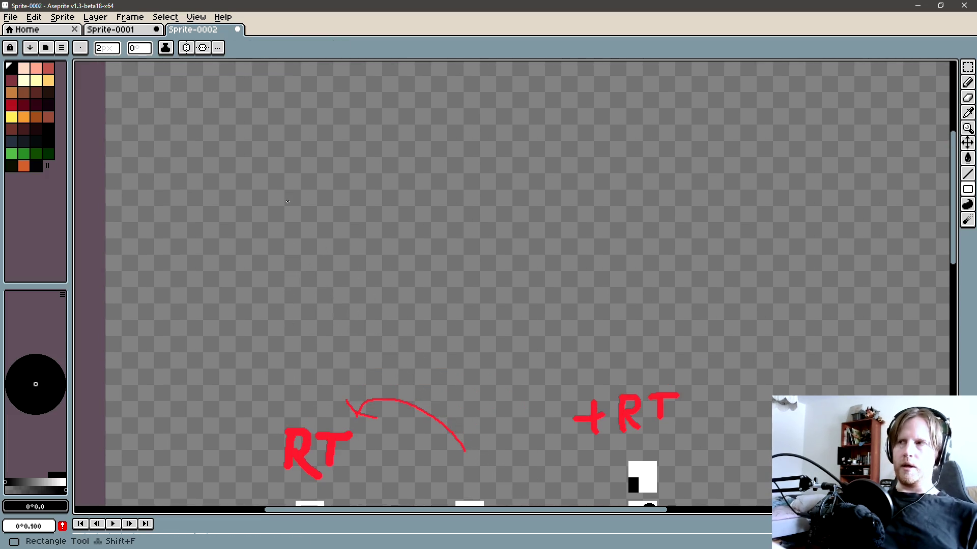
pyautogui.click(968, 191)
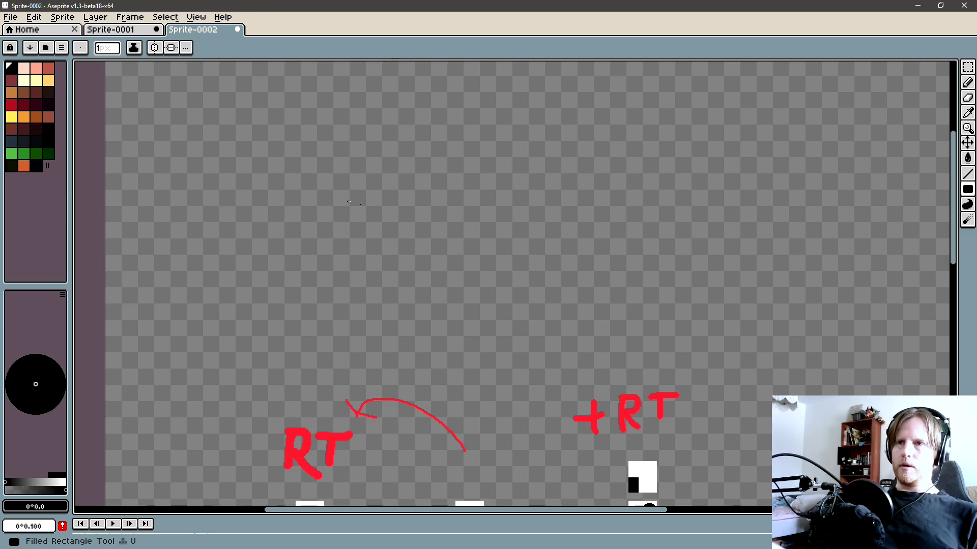
pyautogui.moveTo(309, 166); pyautogui.dragTo(405, 291)
# Step: Draw a white rectangle inside the black one
pyautogui.scroll(-2, 406, 296)
pyautogui.keyDown('alt'); pyautogui.click(295, 447); pyautogui.keyUp('alt')
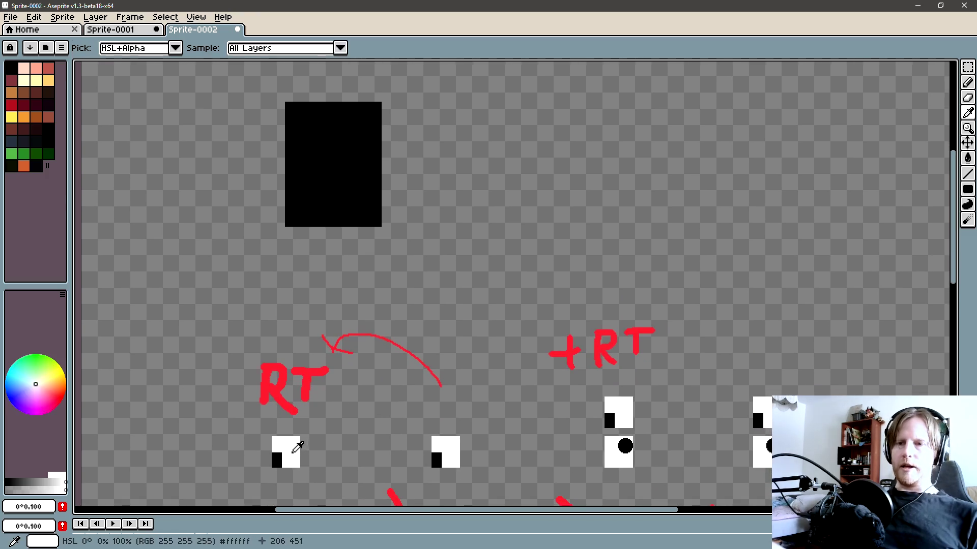
pyautogui.scroll(4, 294, 447)
pyautogui.moveTo(318, 236); pyautogui.dragTo(358, 306)
pyautogui.moveTo(405, 359); pyautogui.dragTo(348, 361)
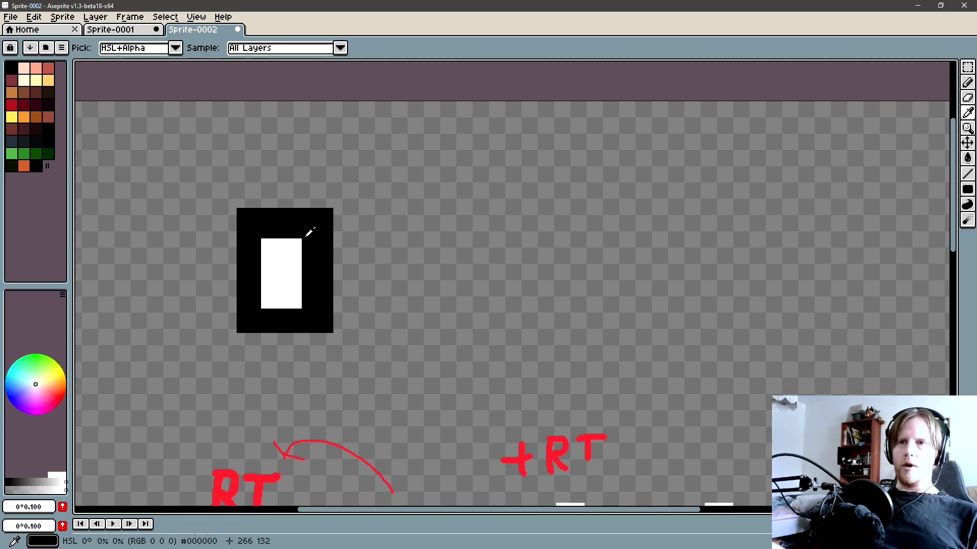
# Step: Outline a second rectangle to the right and fill it white
pyautogui.press('x')
pyautogui.press('l')
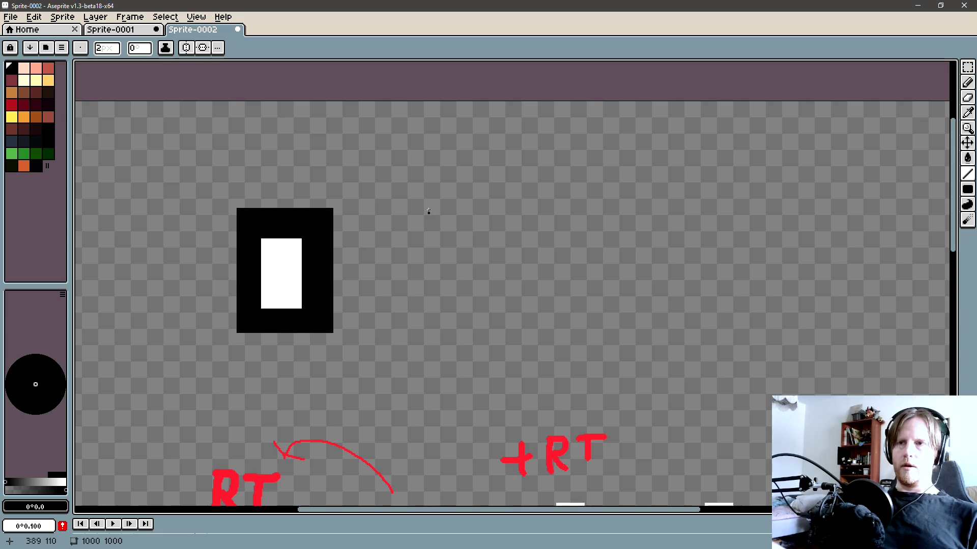
pyautogui.moveTo(425, 214); pyautogui.dragTo(517, 277)
pyautogui.hotkey('ctrl', 'z')
pyautogui.hotkey('shift', 'f')
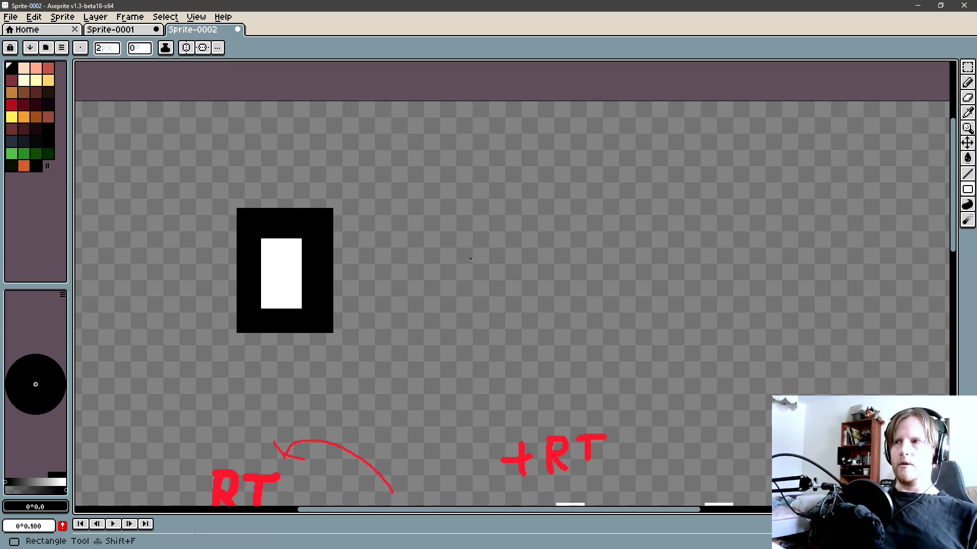
pyautogui.moveTo(396, 232); pyautogui.dragTo(496, 313)
pyautogui.press('g')
pyautogui.click(407, 295)
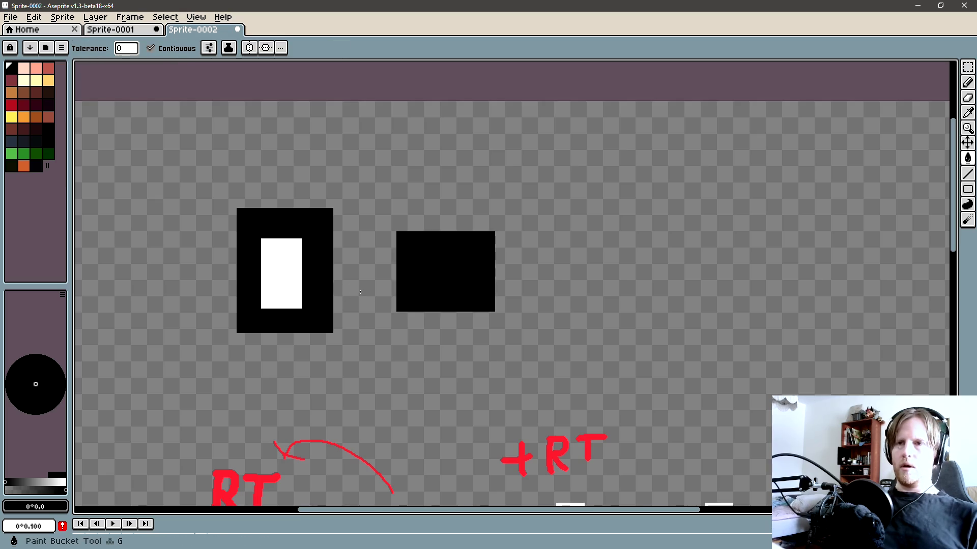
pyautogui.keyDown('alt'); pyautogui.click(281, 273); pyautogui.keyUp('alt')
pyautogui.click(436, 272)
pyautogui.keyDown('alt'); pyautogui.click(352, 272); pyautogui.keyUp('alt')
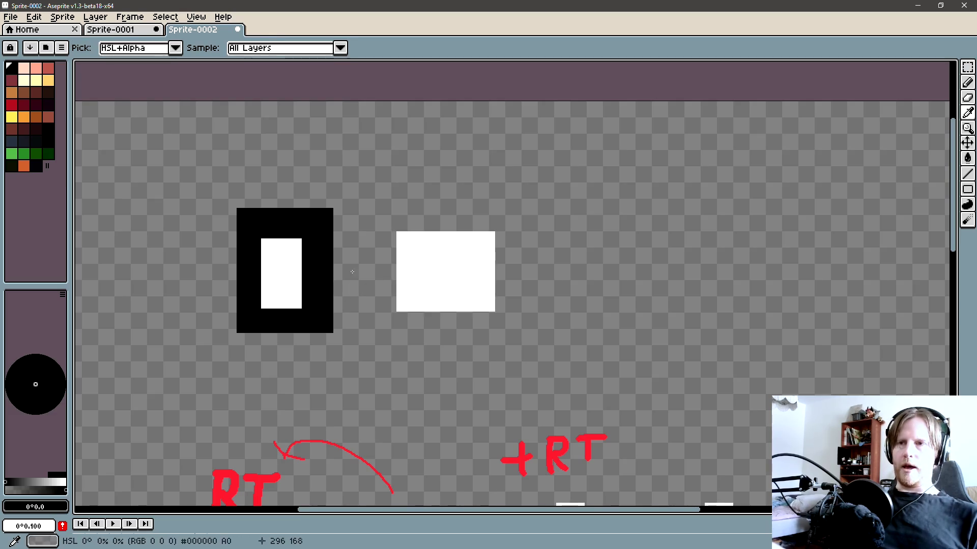
# Step: Draw a filled black circle inside the new white rectangle
pyautogui.press('u')
pyautogui.press('u')
pyautogui.moveTo(411, 260); pyautogui.dragTo(448, 294)
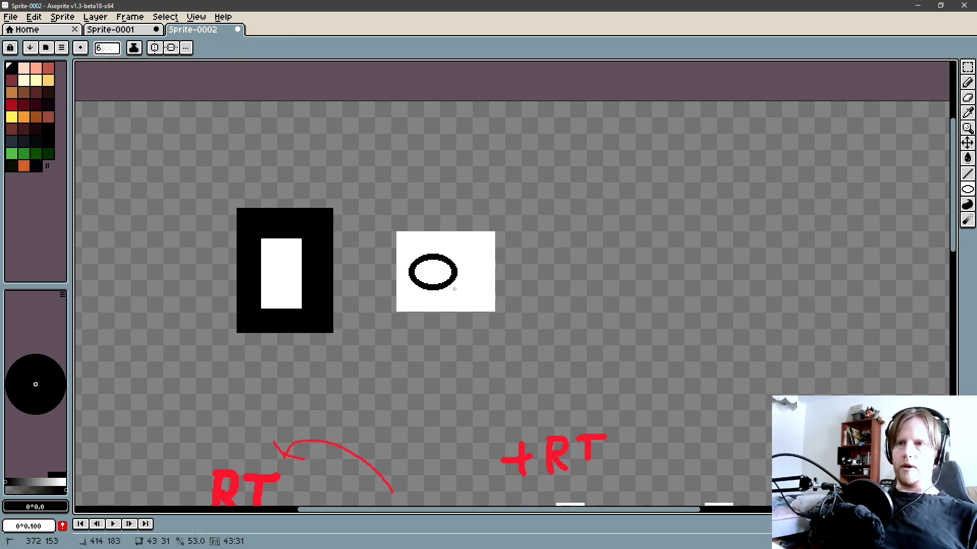
pyautogui.press('g')
pyautogui.click(429, 275)
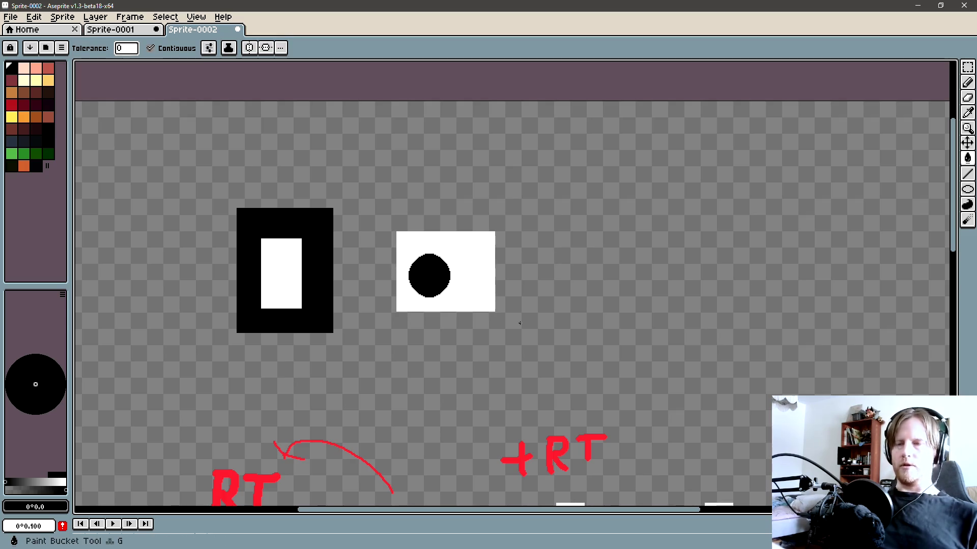
# Step: Recentre the view and pick red from the annotations for a thin pencil
pyautogui.moveTo(371, 312); pyautogui.dragTo(407, 318)
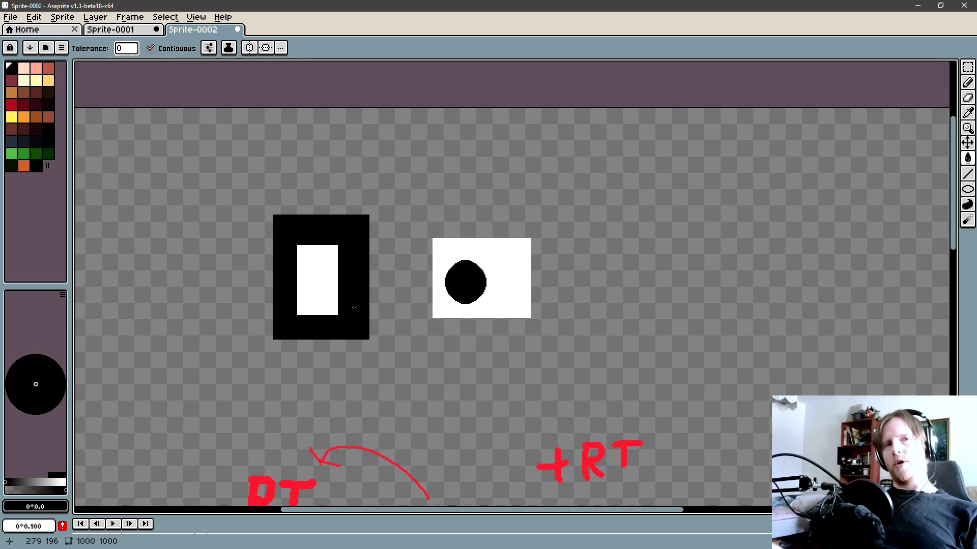
pyautogui.press('i')
pyautogui.press('b')
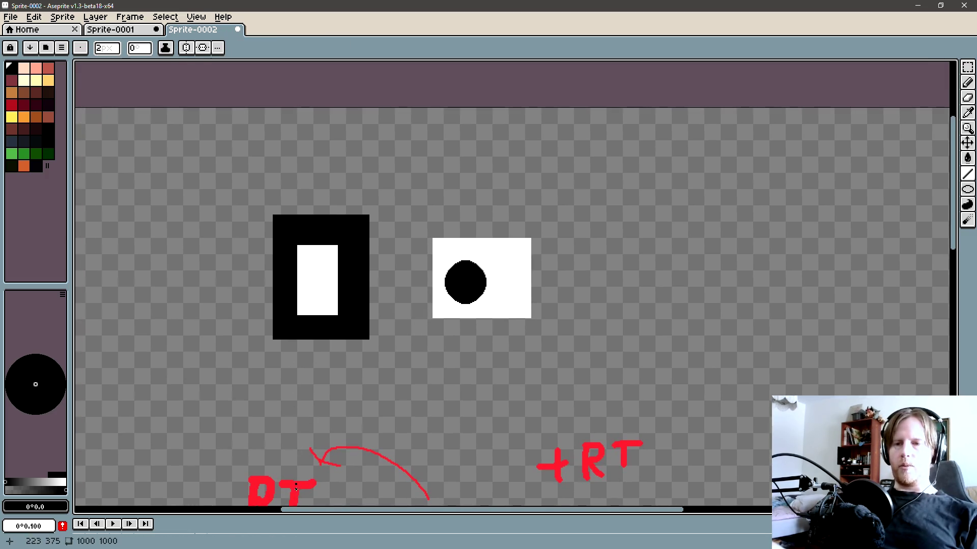
pyautogui.click(295, 489)
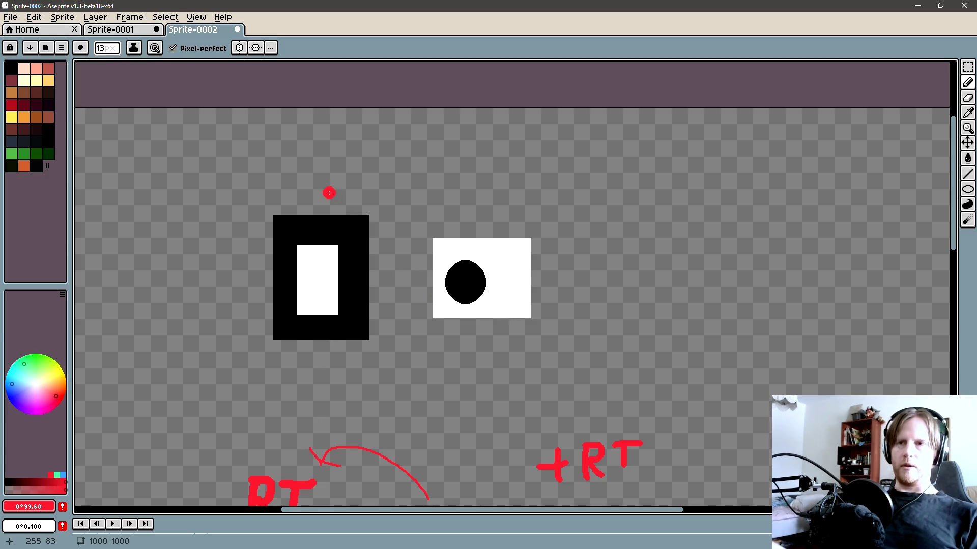
pyautogui.press('-')
pyautogui.press('-')
pyautogui.press('-')
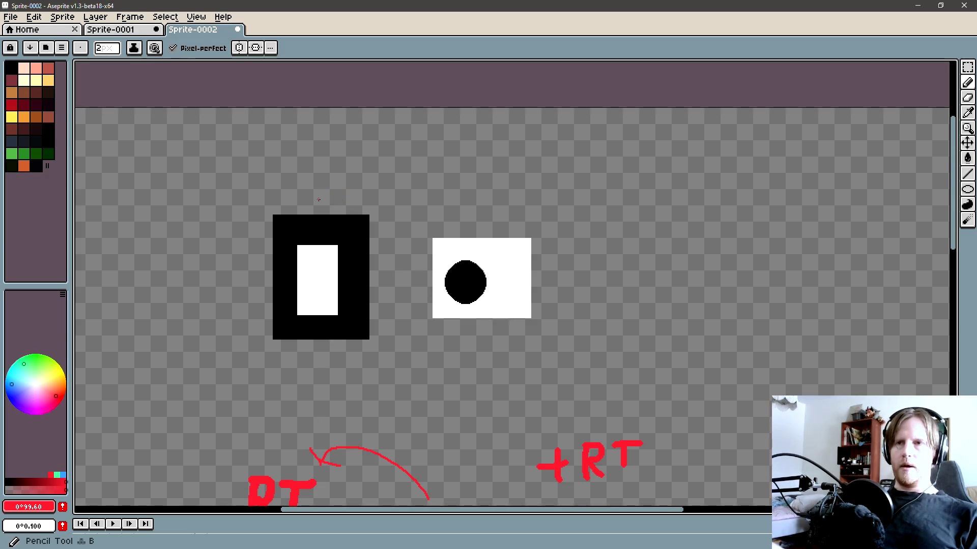